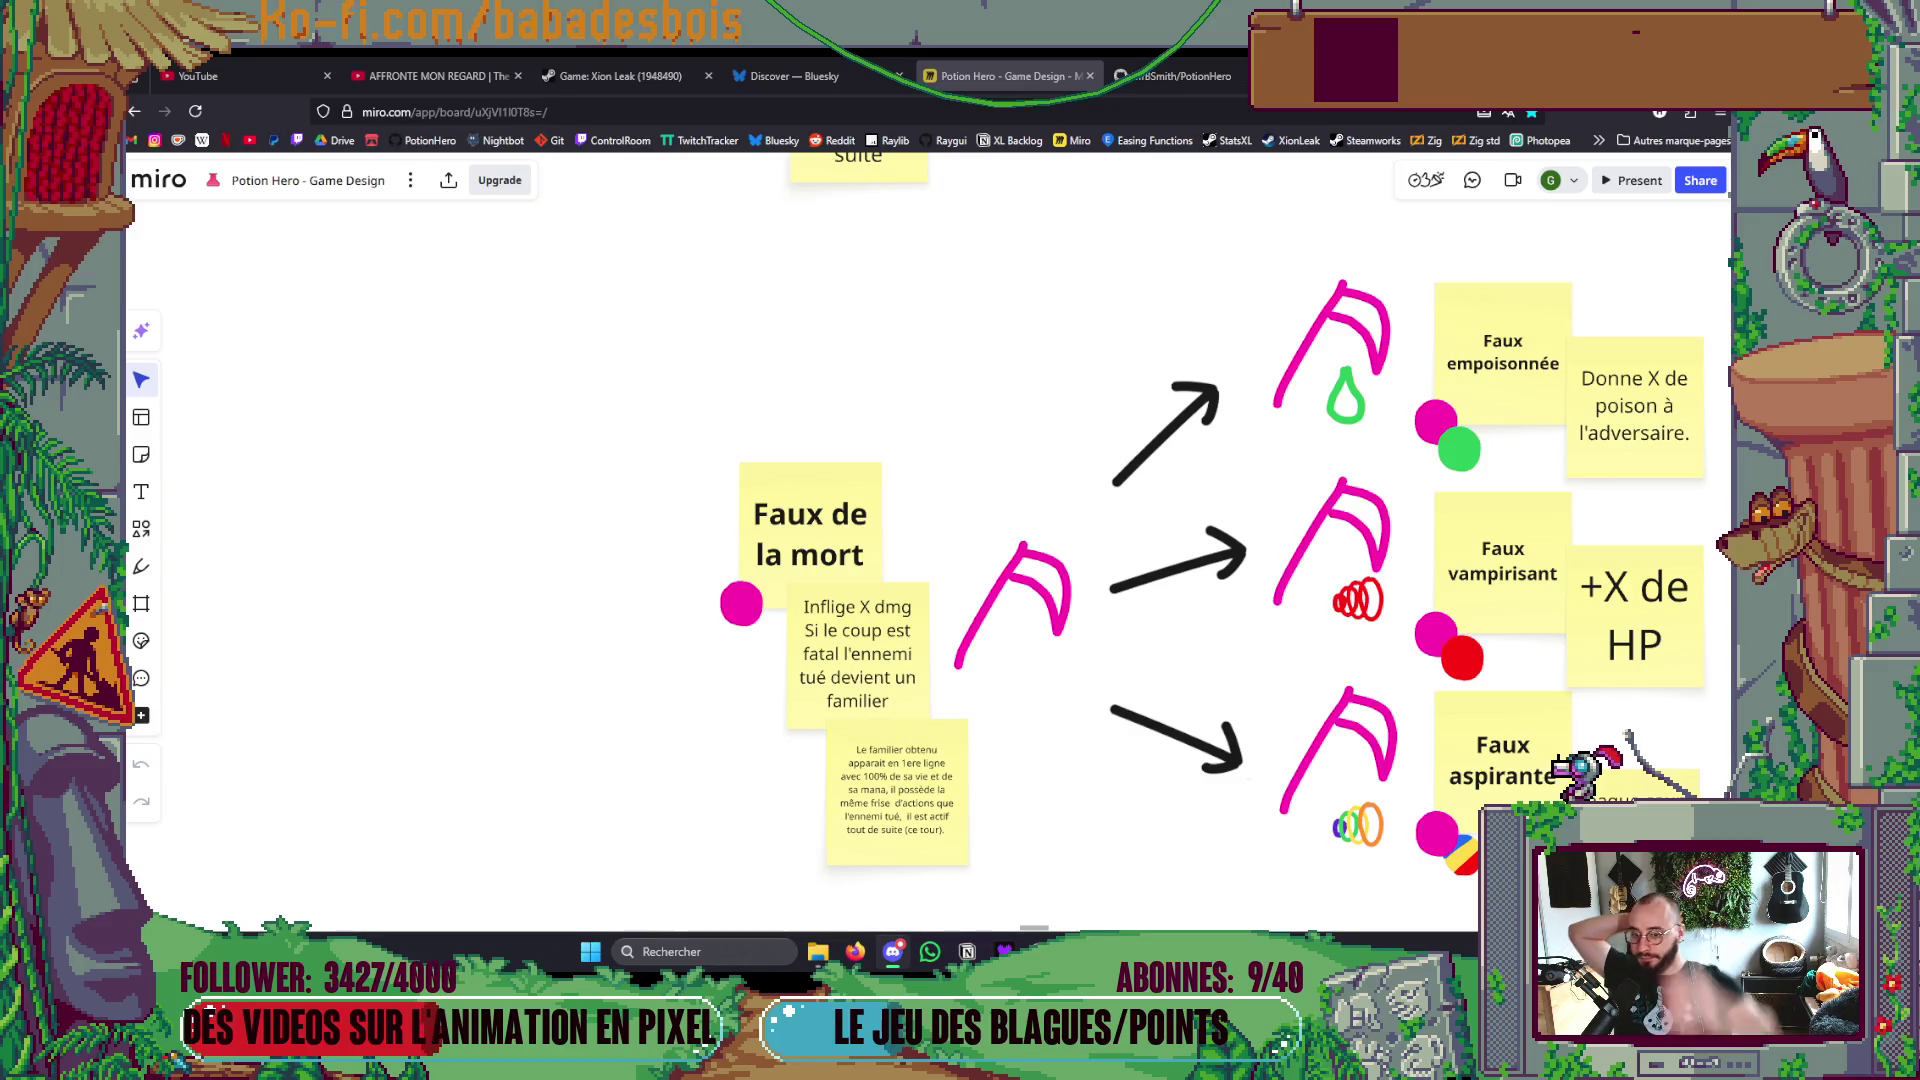
Step: Zoom out and pan the Miro board to frame the action clusters, then switch to the code editor
scroll(1020, 520, "down", 10)
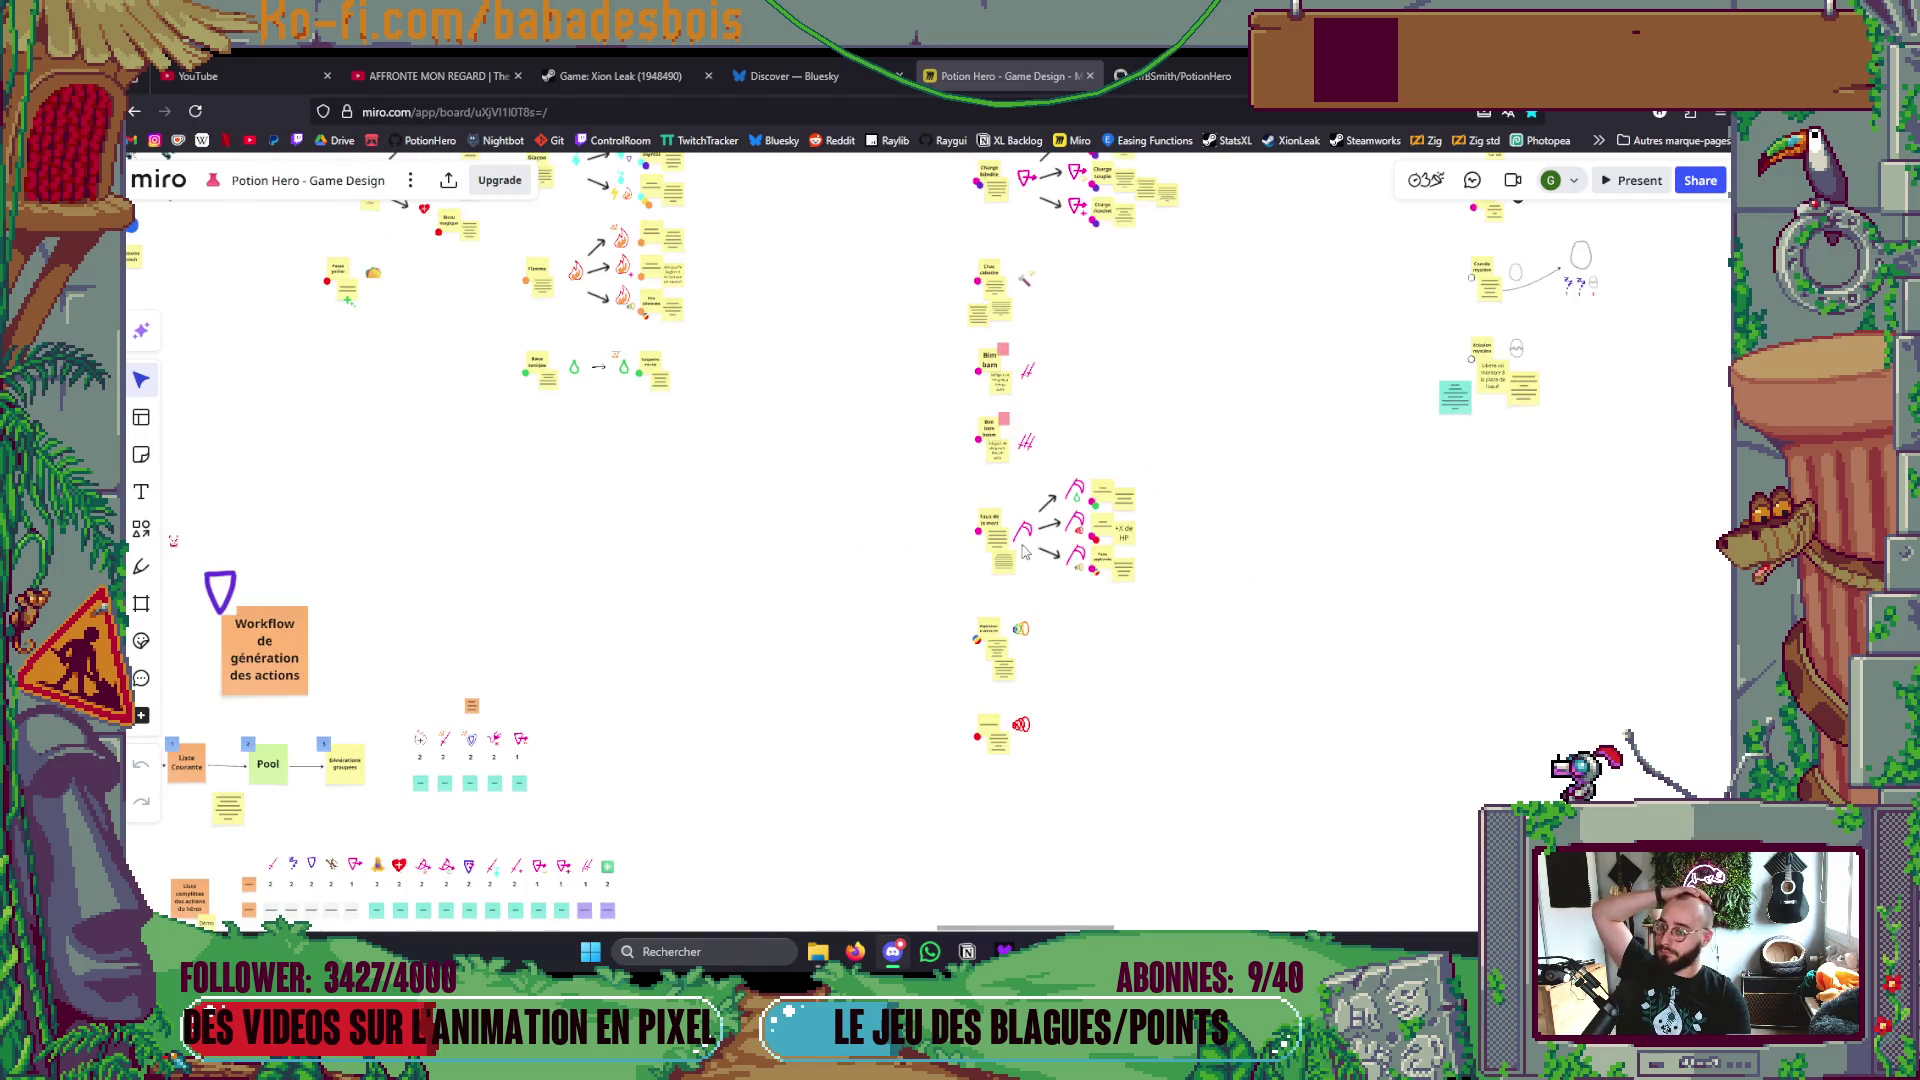
left_click_drag(1032, 540, 982, 583)
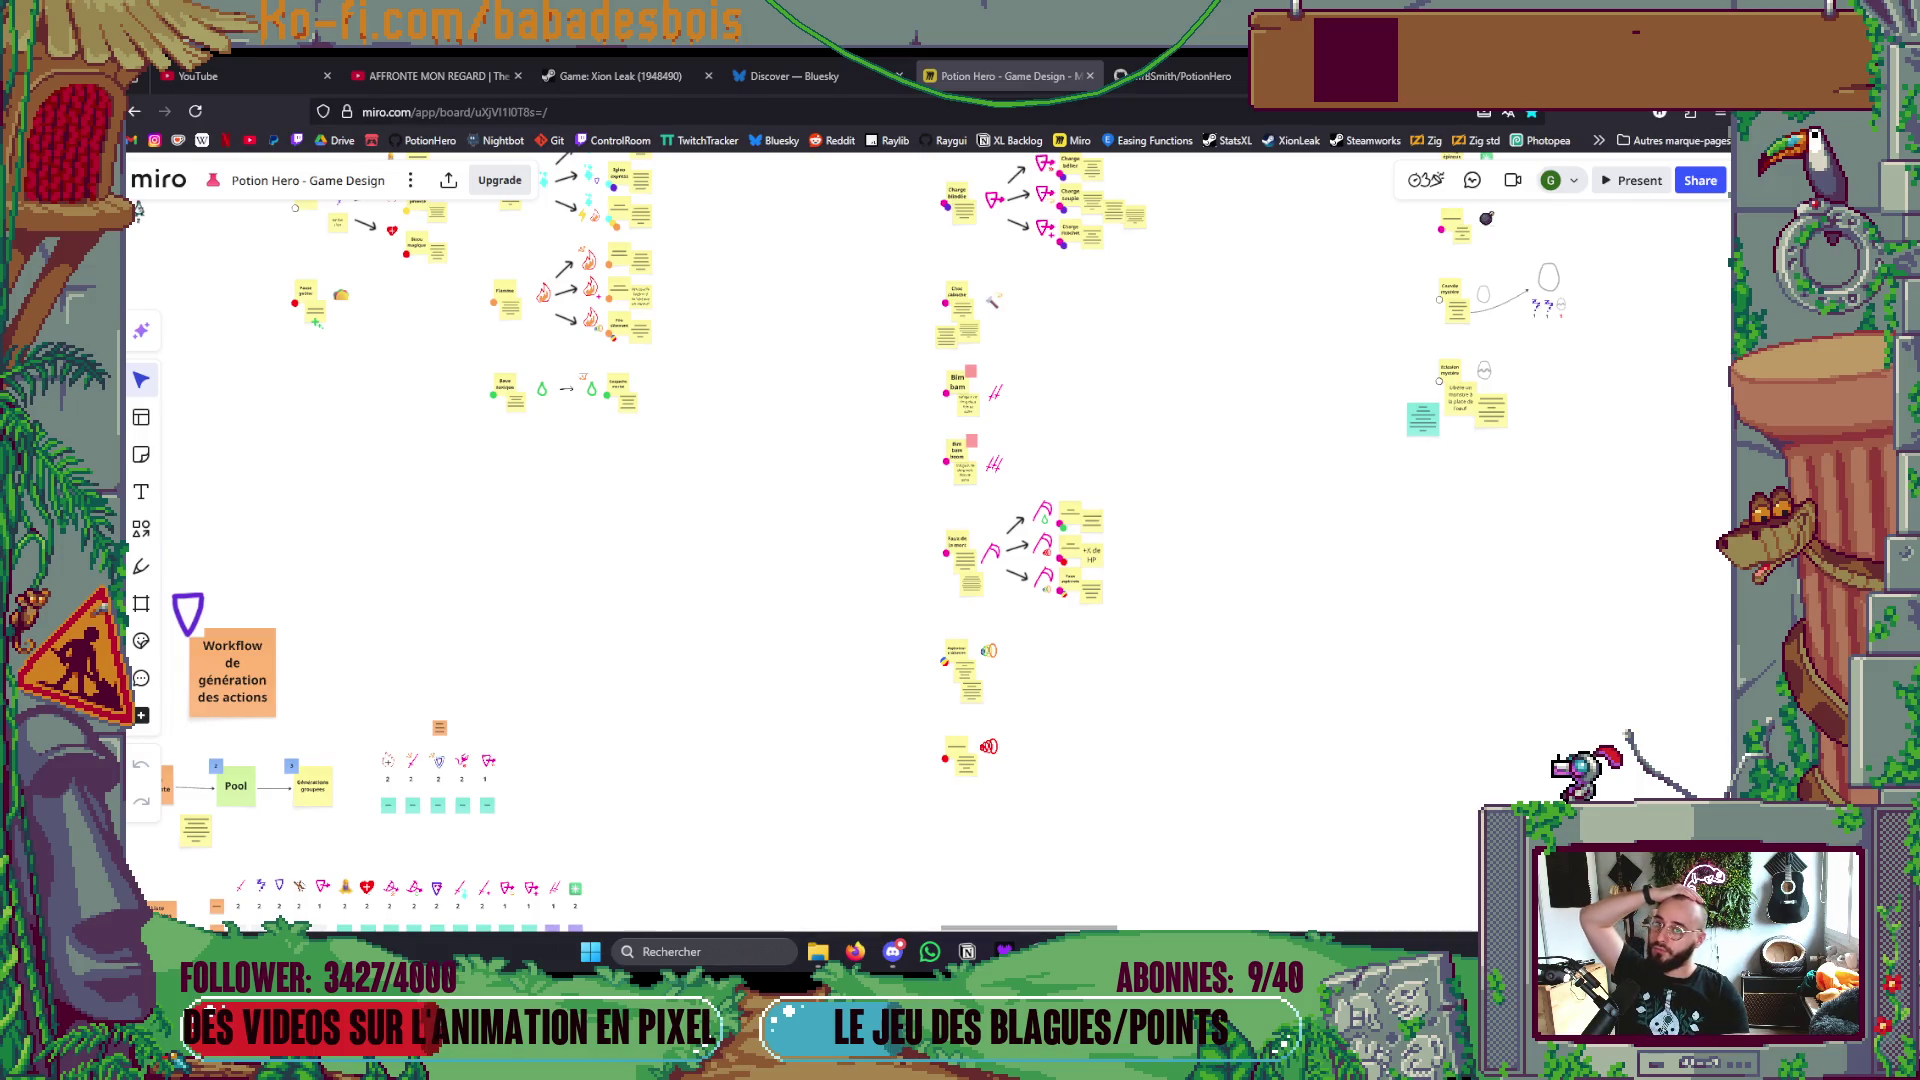
key("alt+Tab")
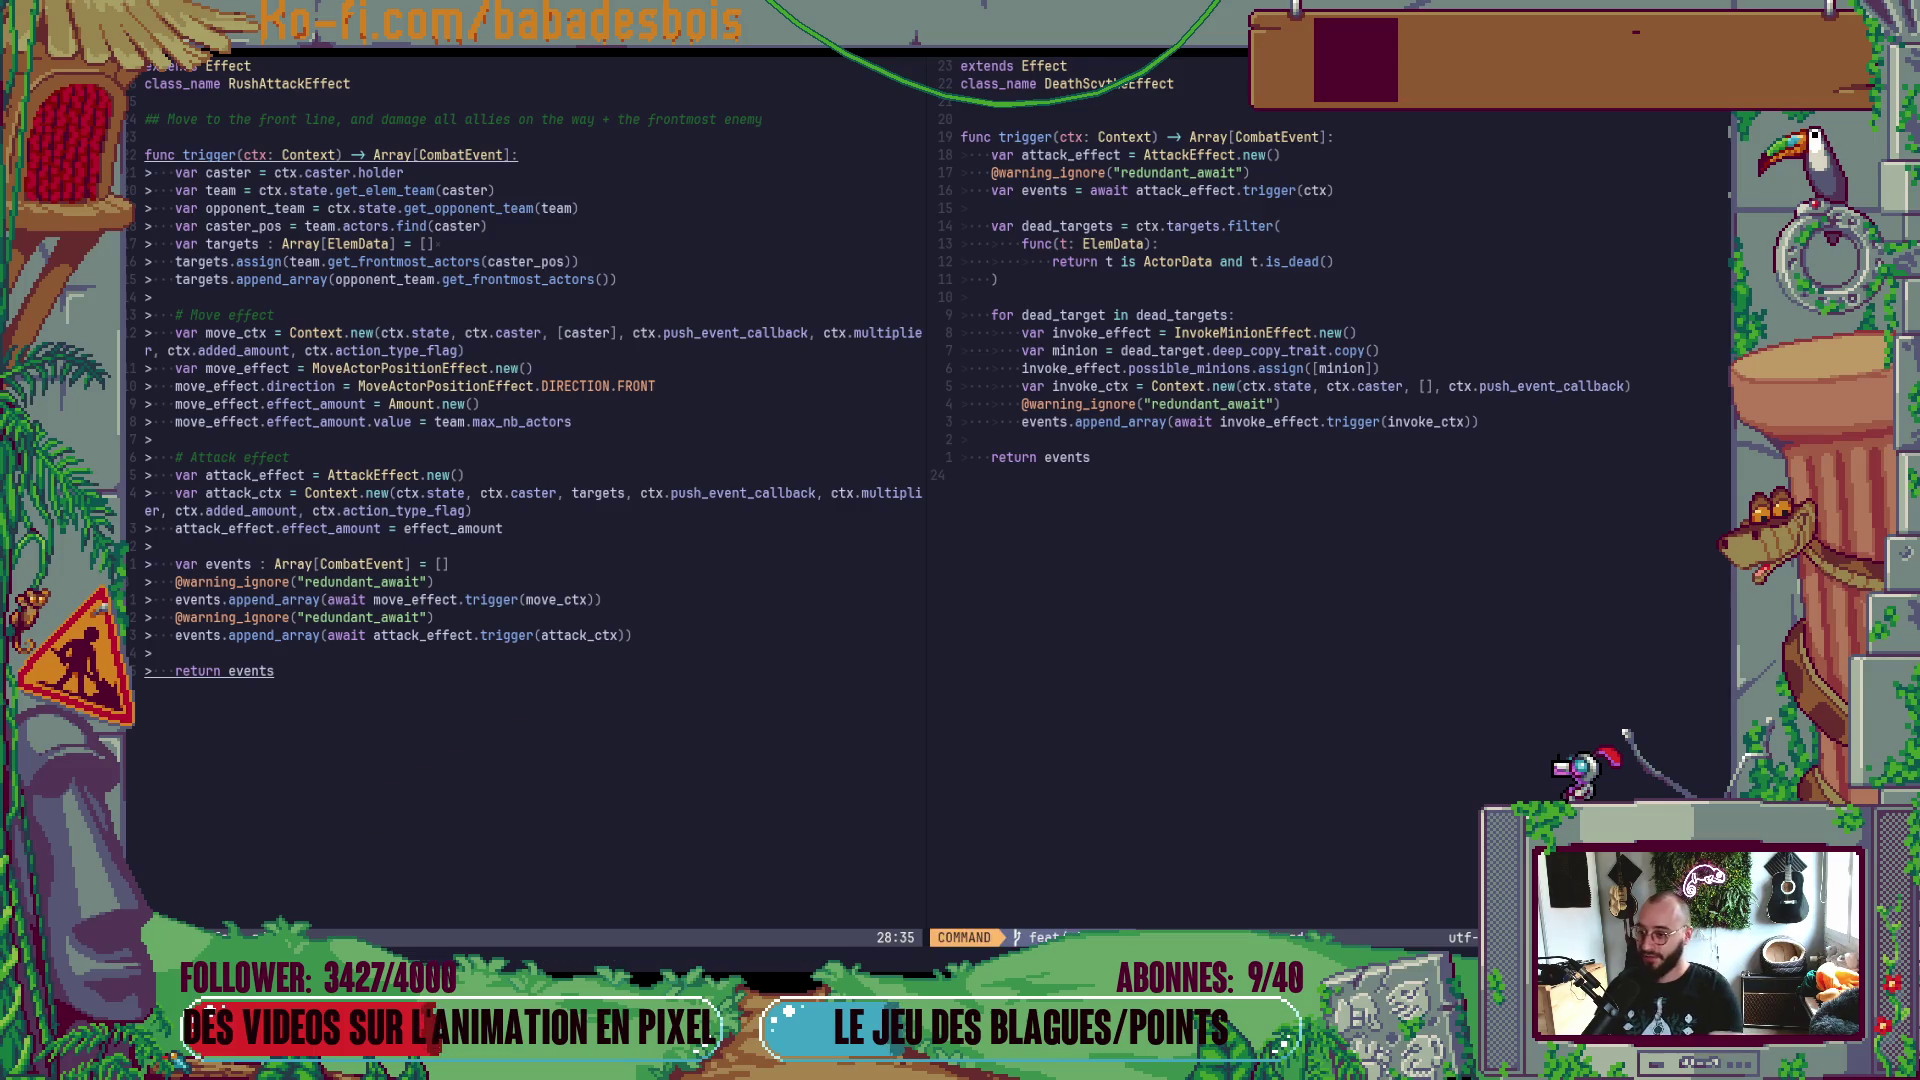
key("alt+Tab")
key("Left")
key("Down")
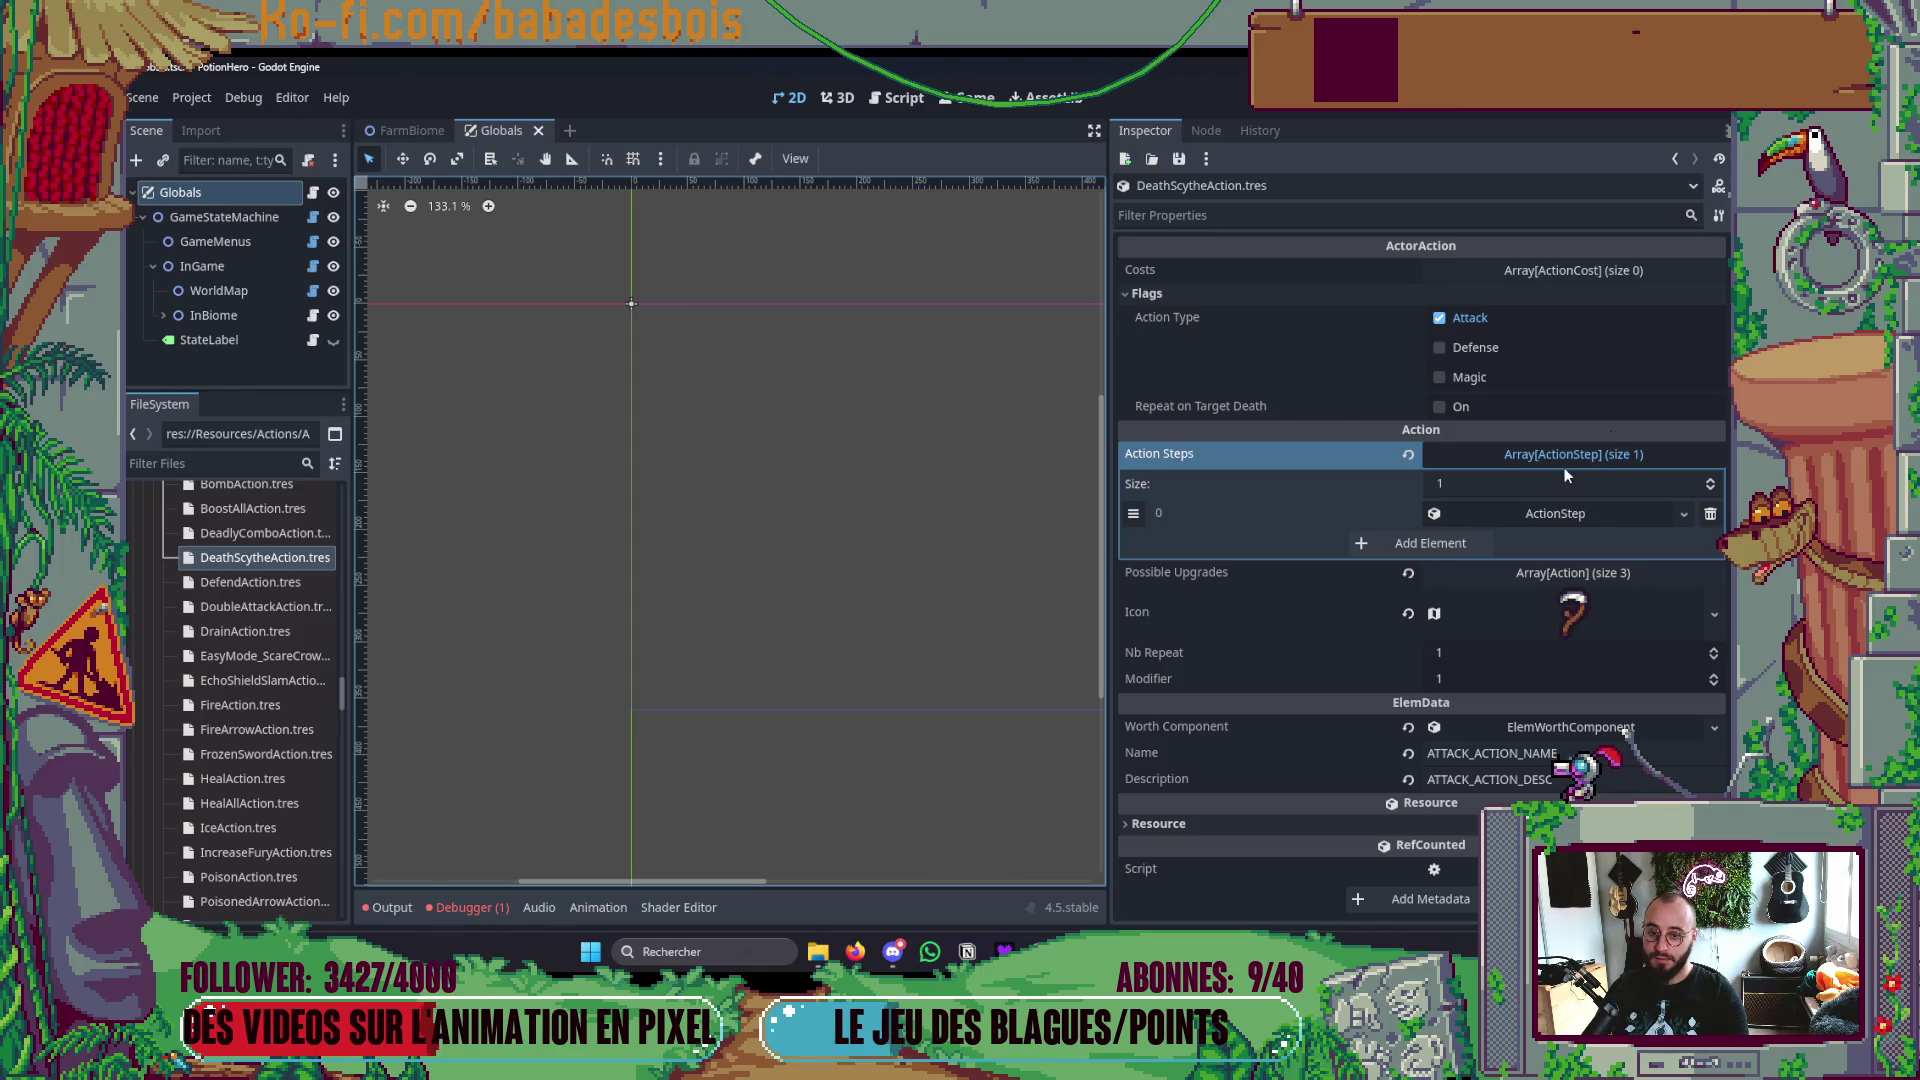
left_click(1570, 458)
key("alt+Tab")
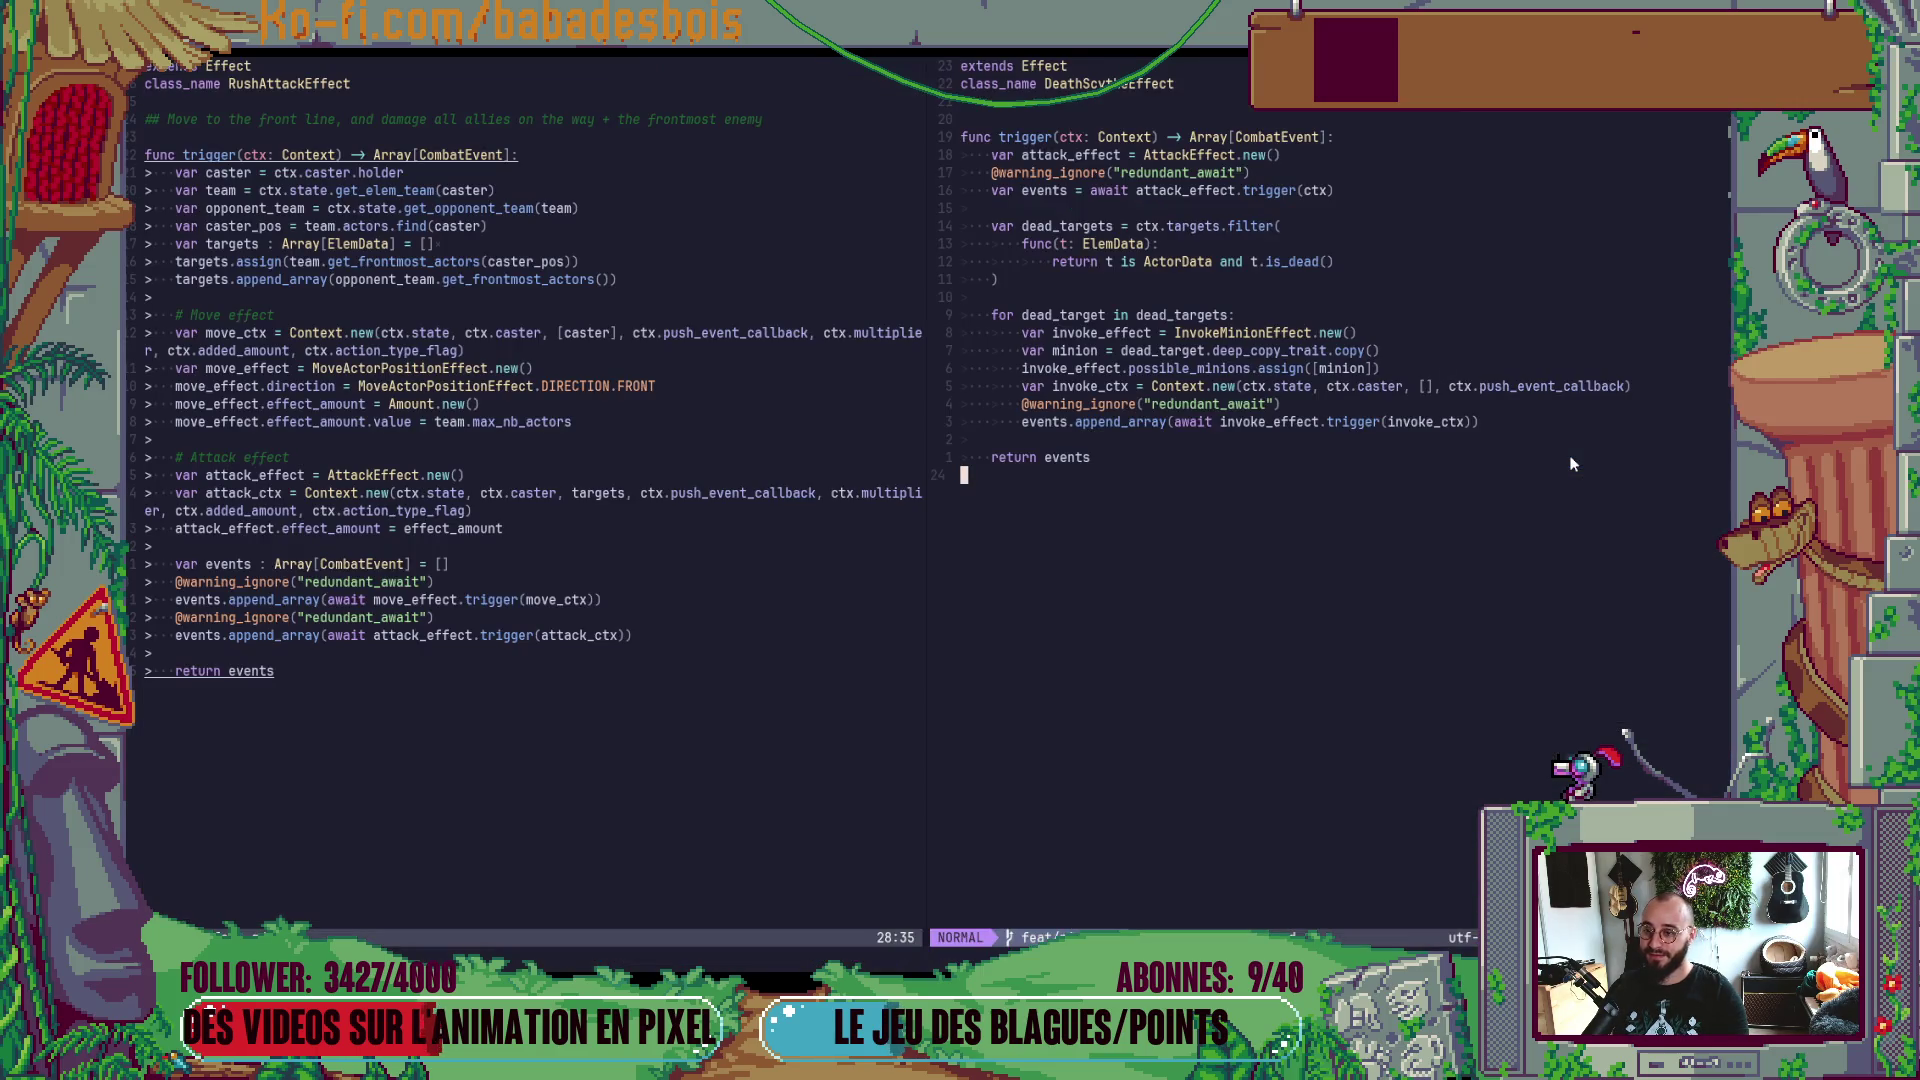
key("alt+Tab")
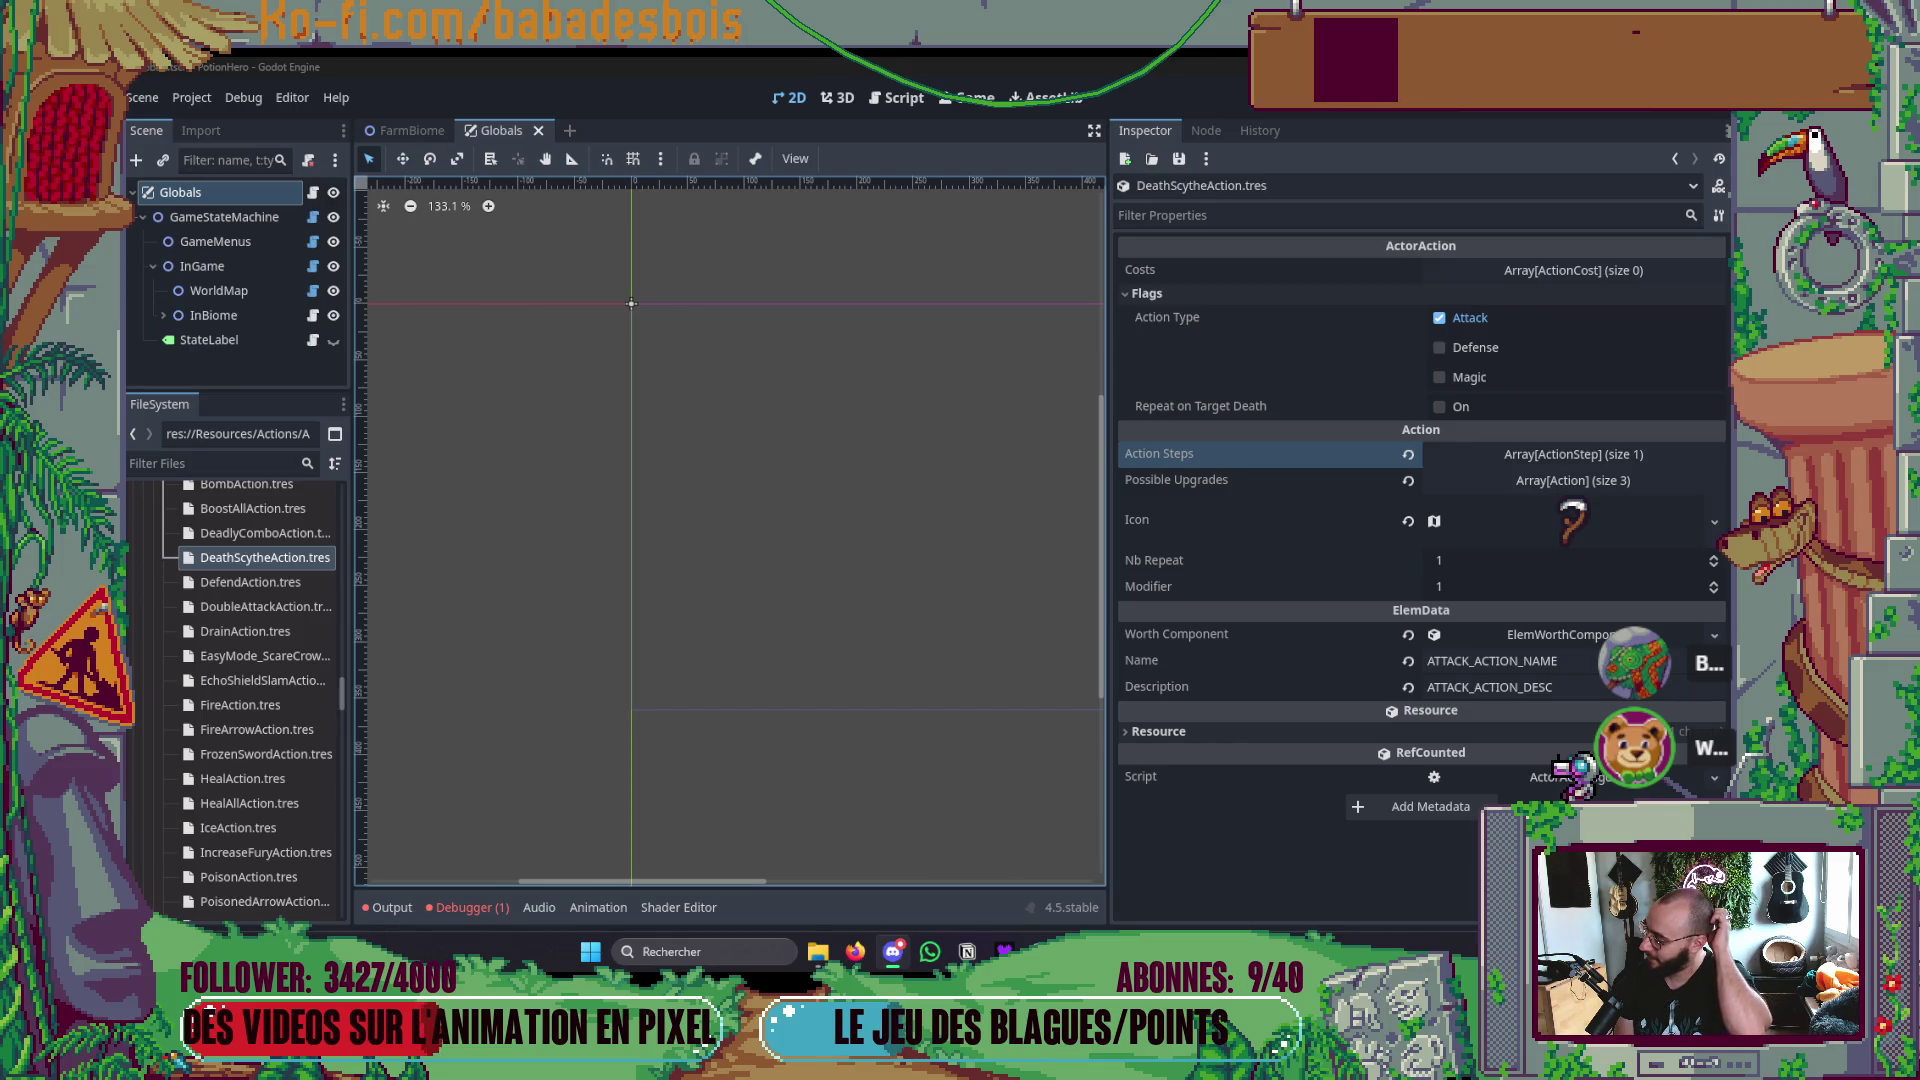
key("alt+Tab")
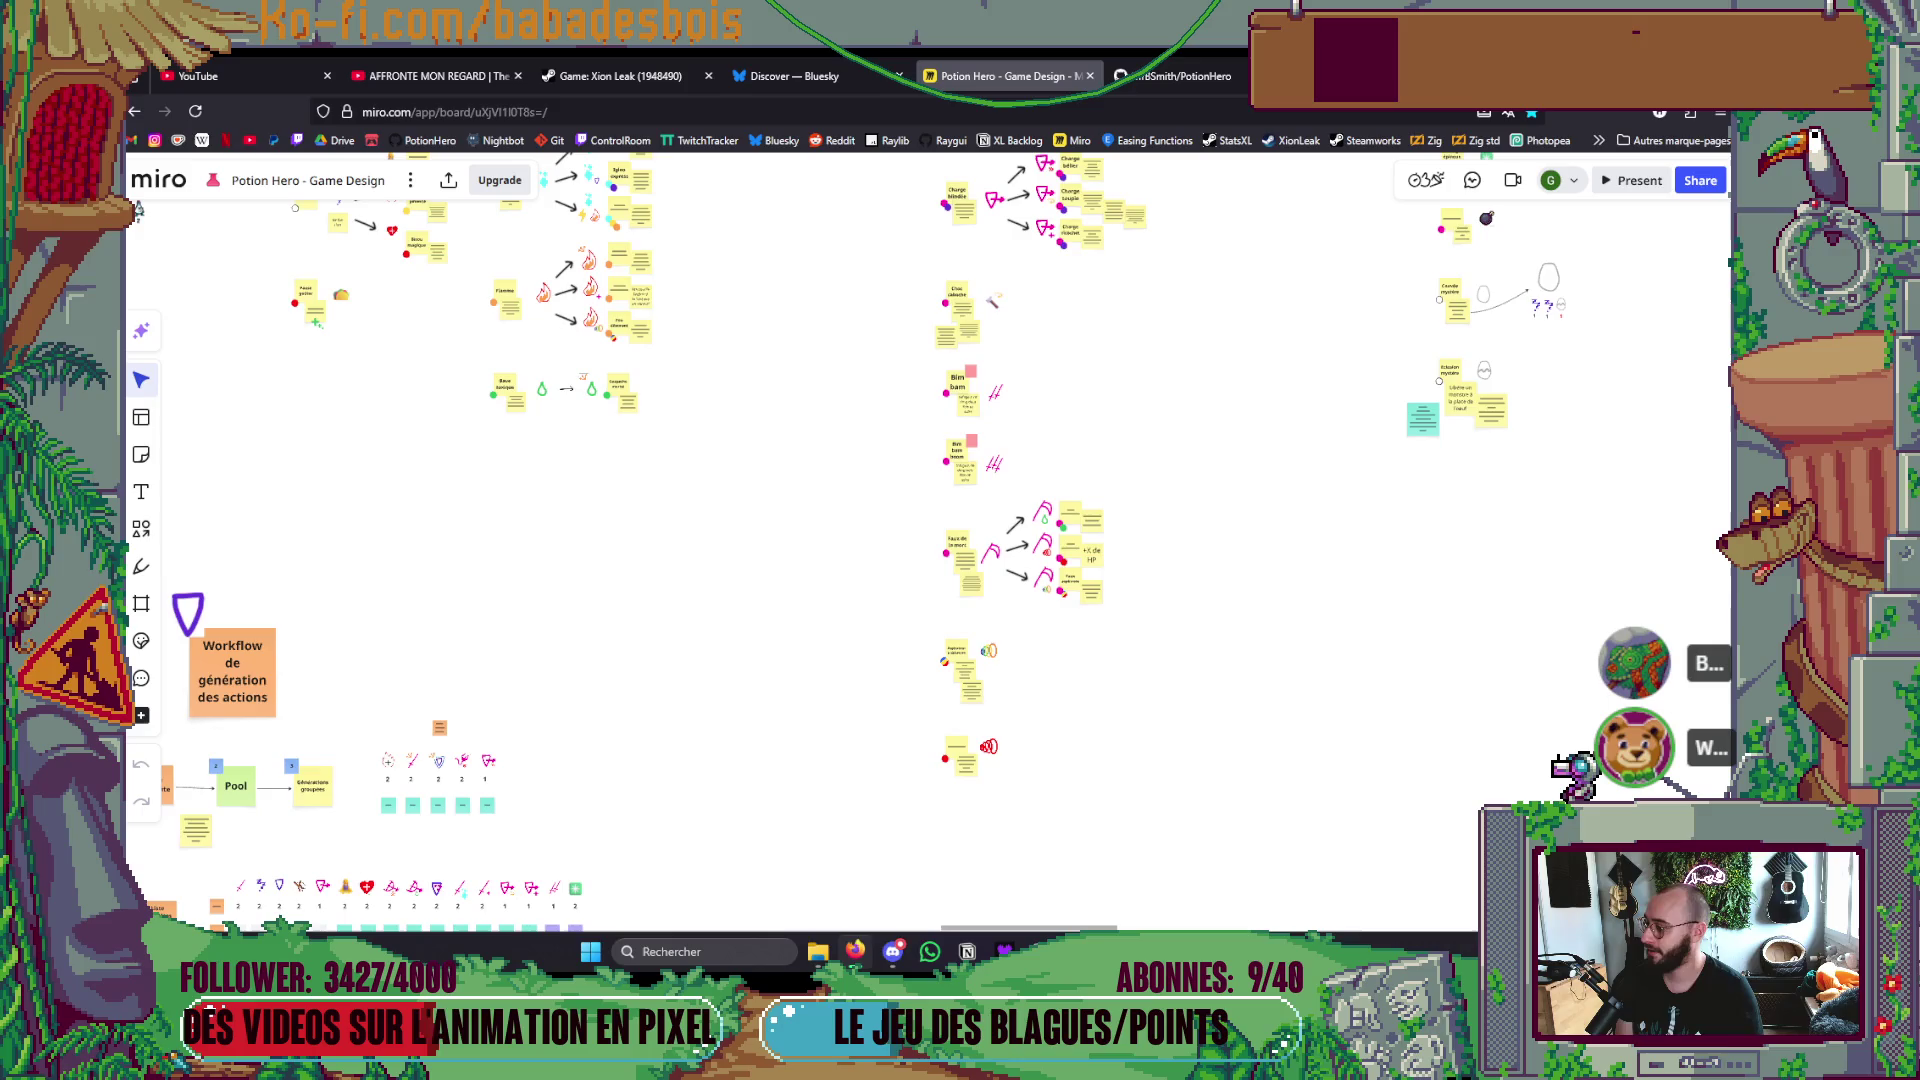
scroll(1144, 600, "down", 10)
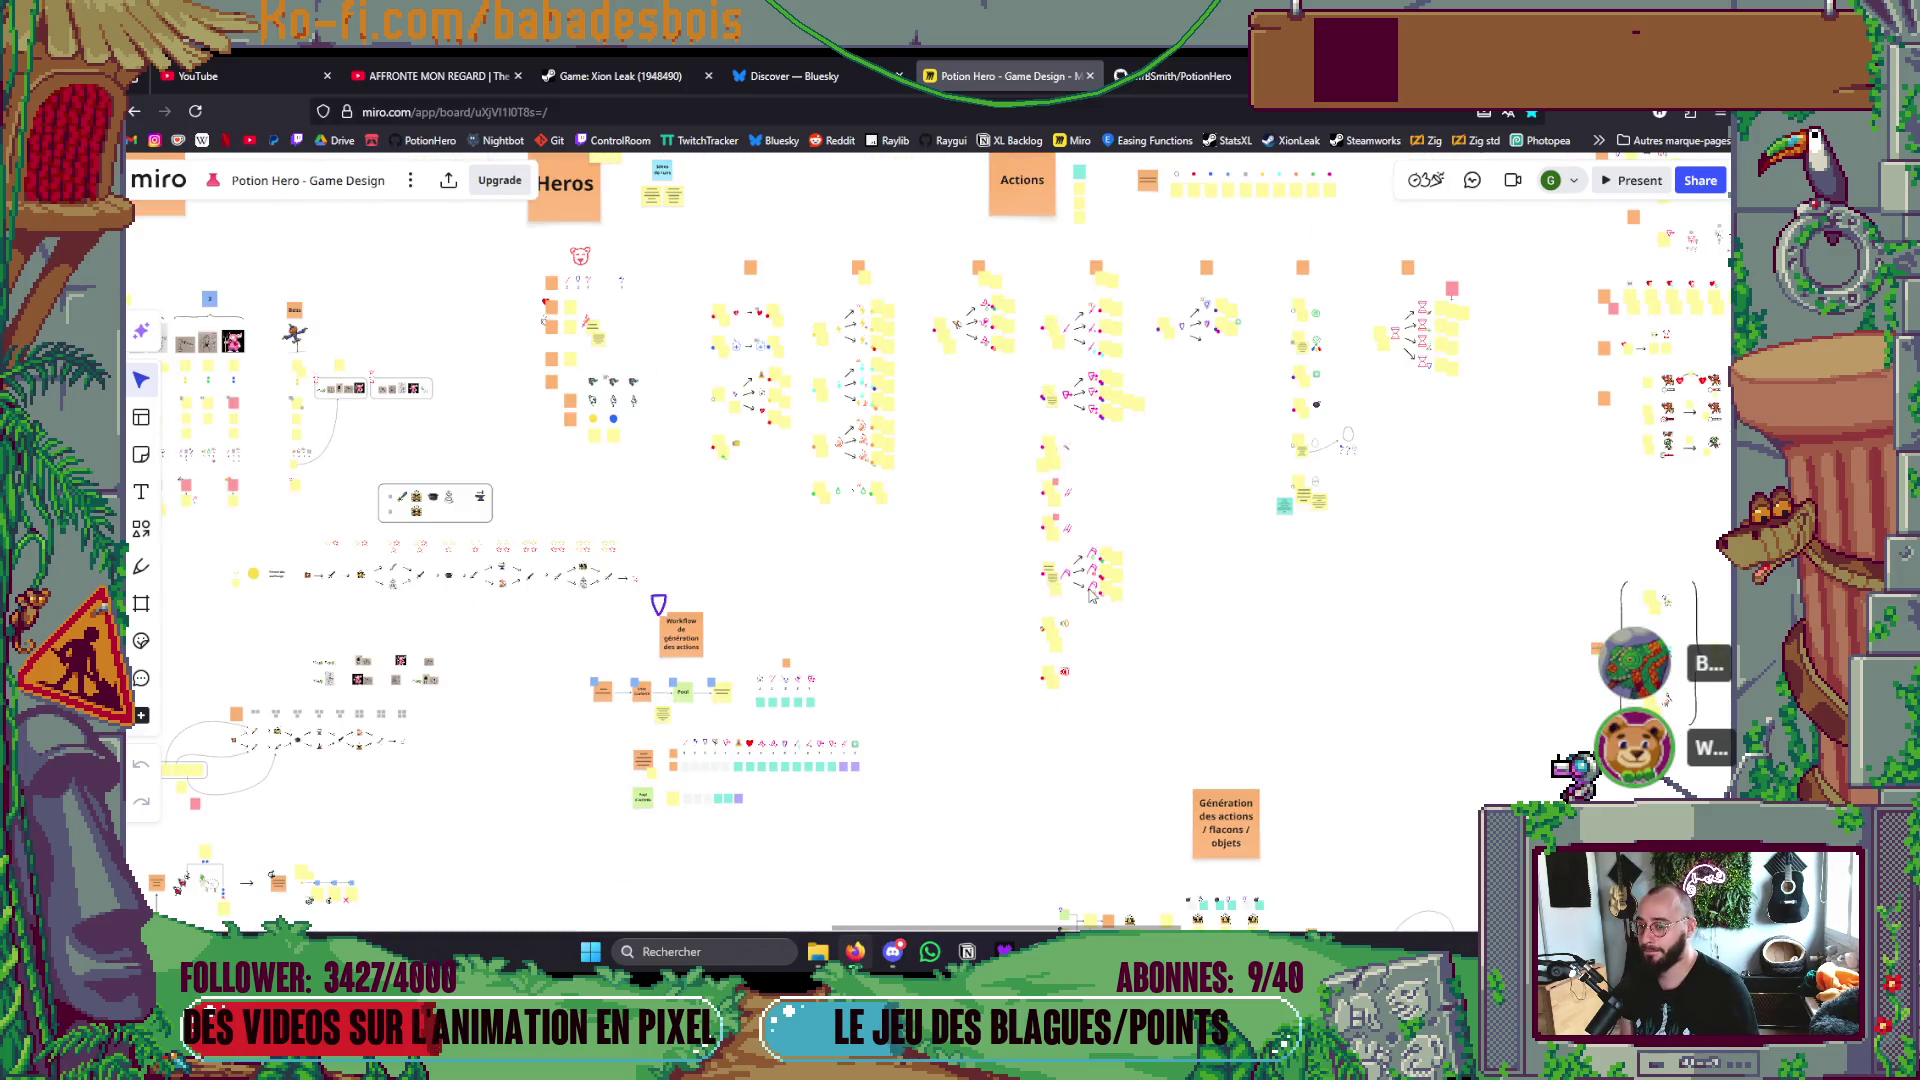
scroll(722, 617, "up", 3)
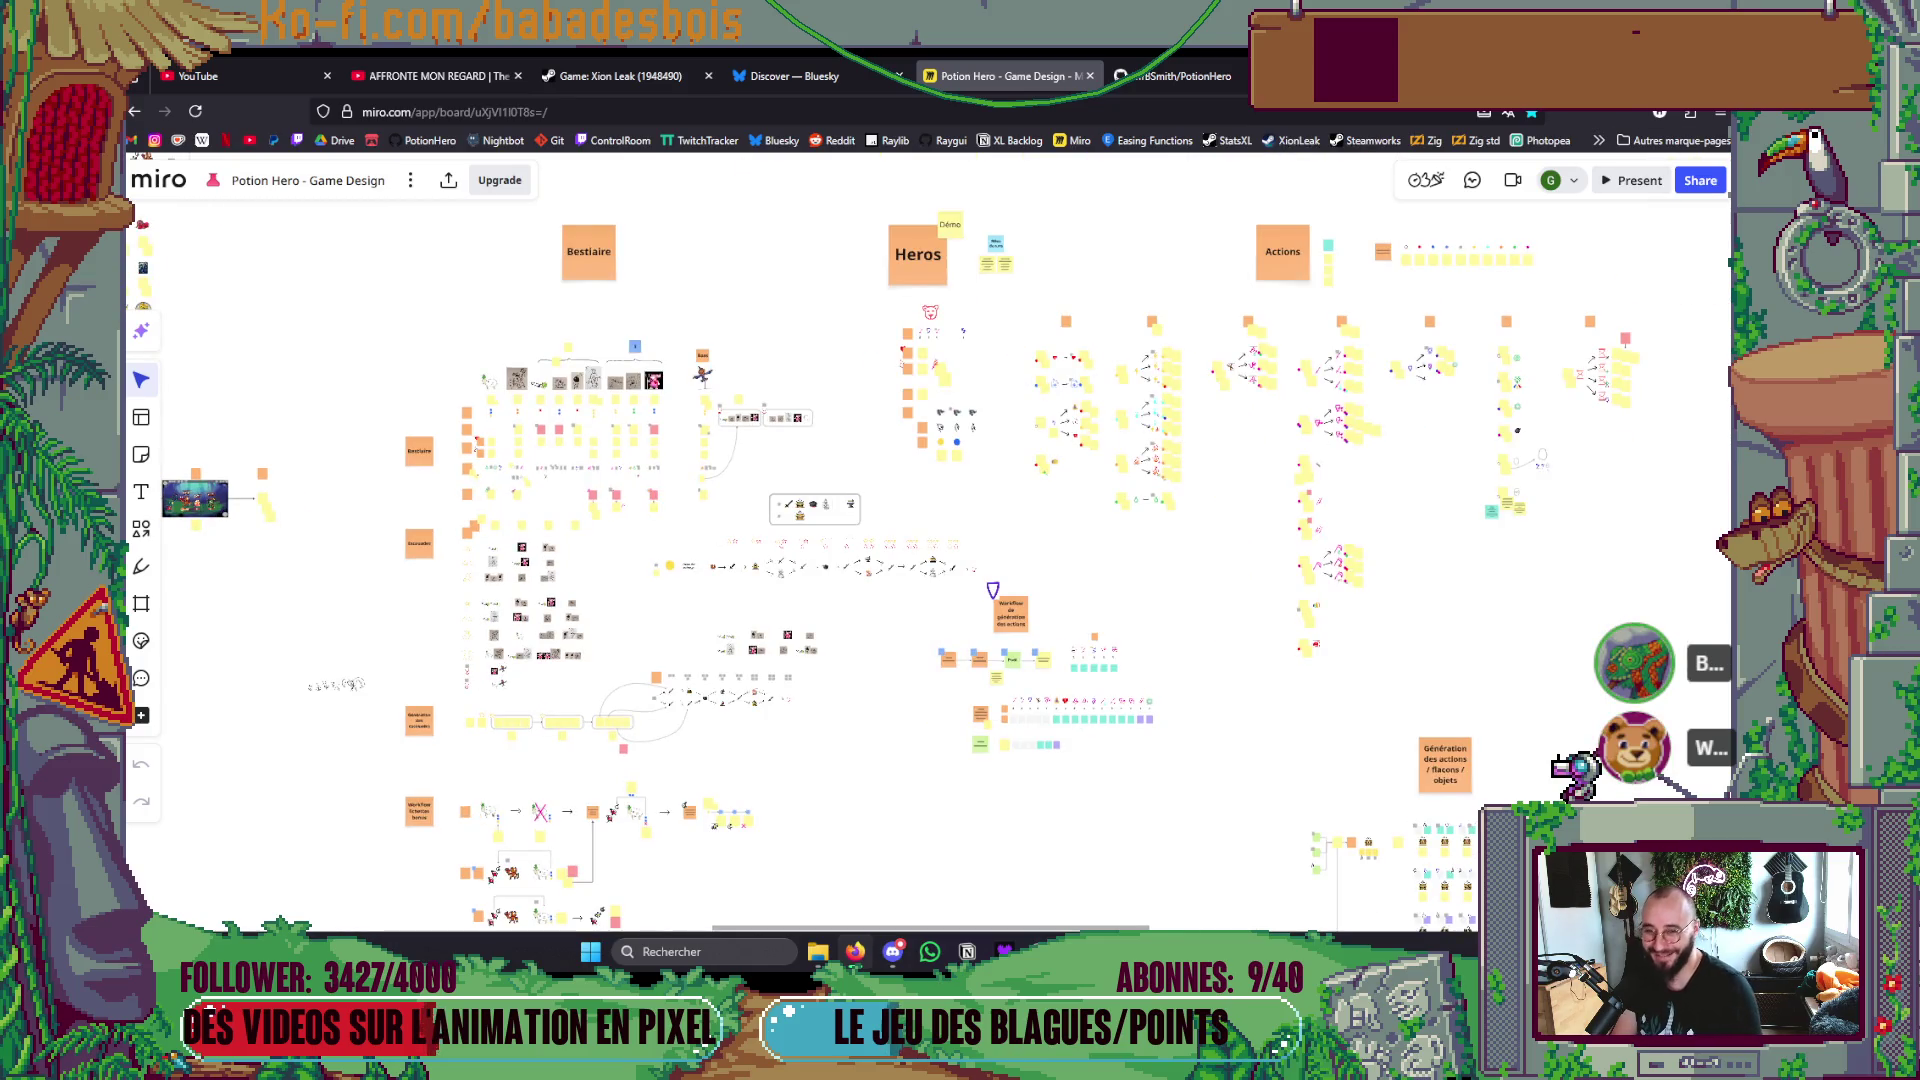
scroll(1403, 535, "up", 2)
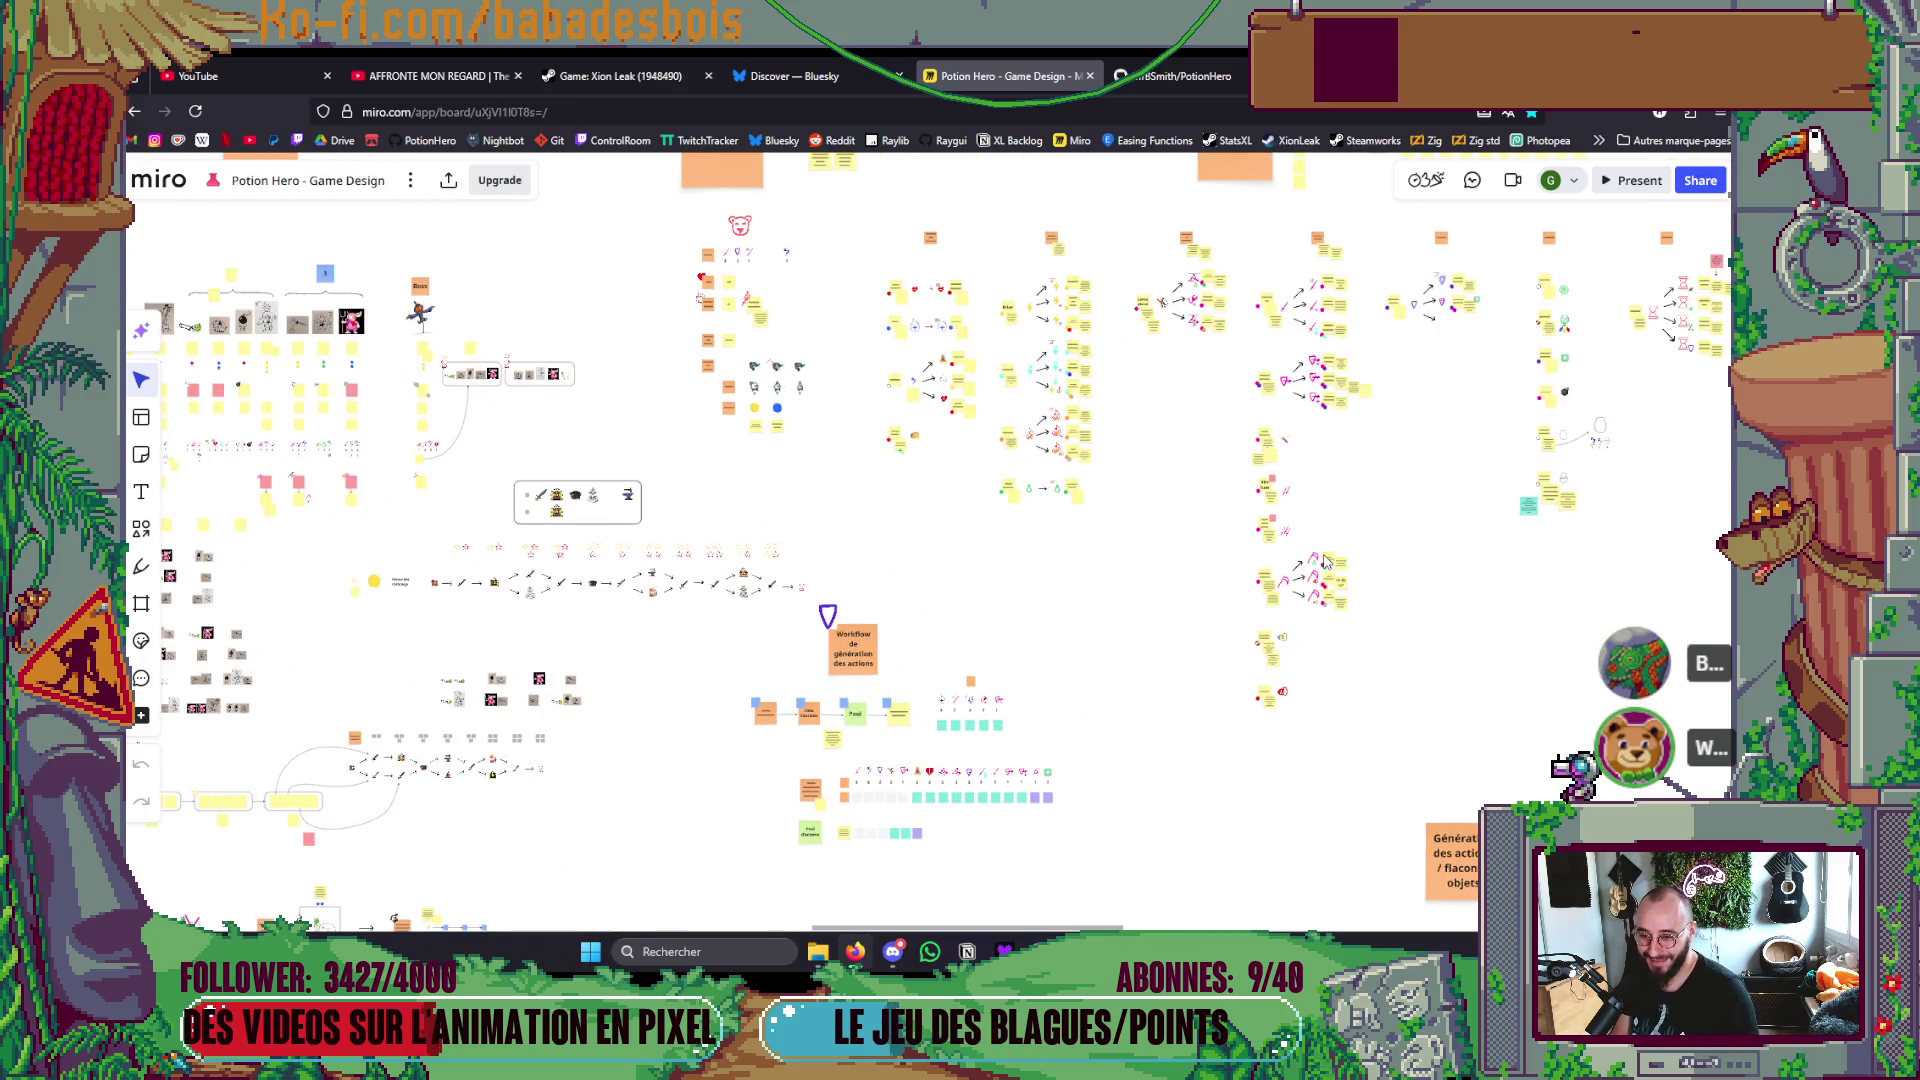
scroll(1300, 575, "up", 1)
scroll(1293, 578, "up", 2)
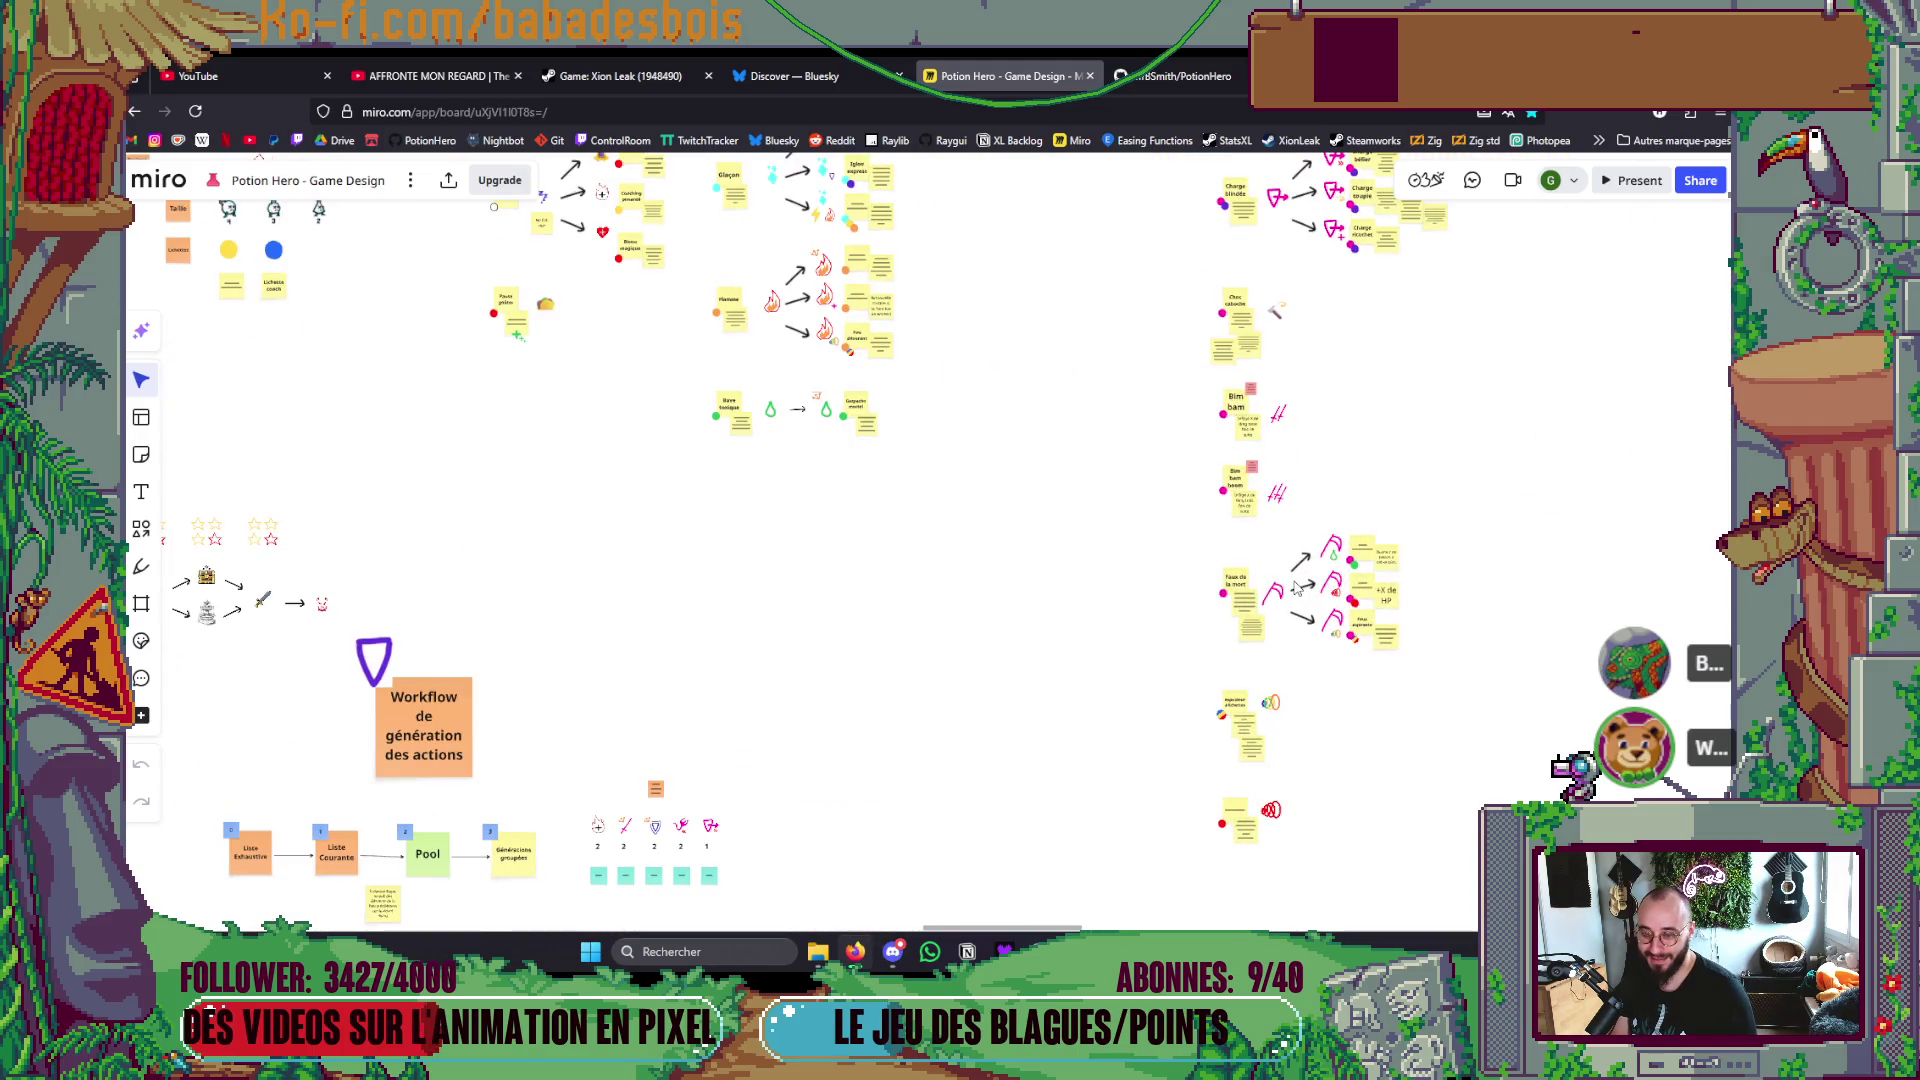
scroll(1300, 580, "down", 3)
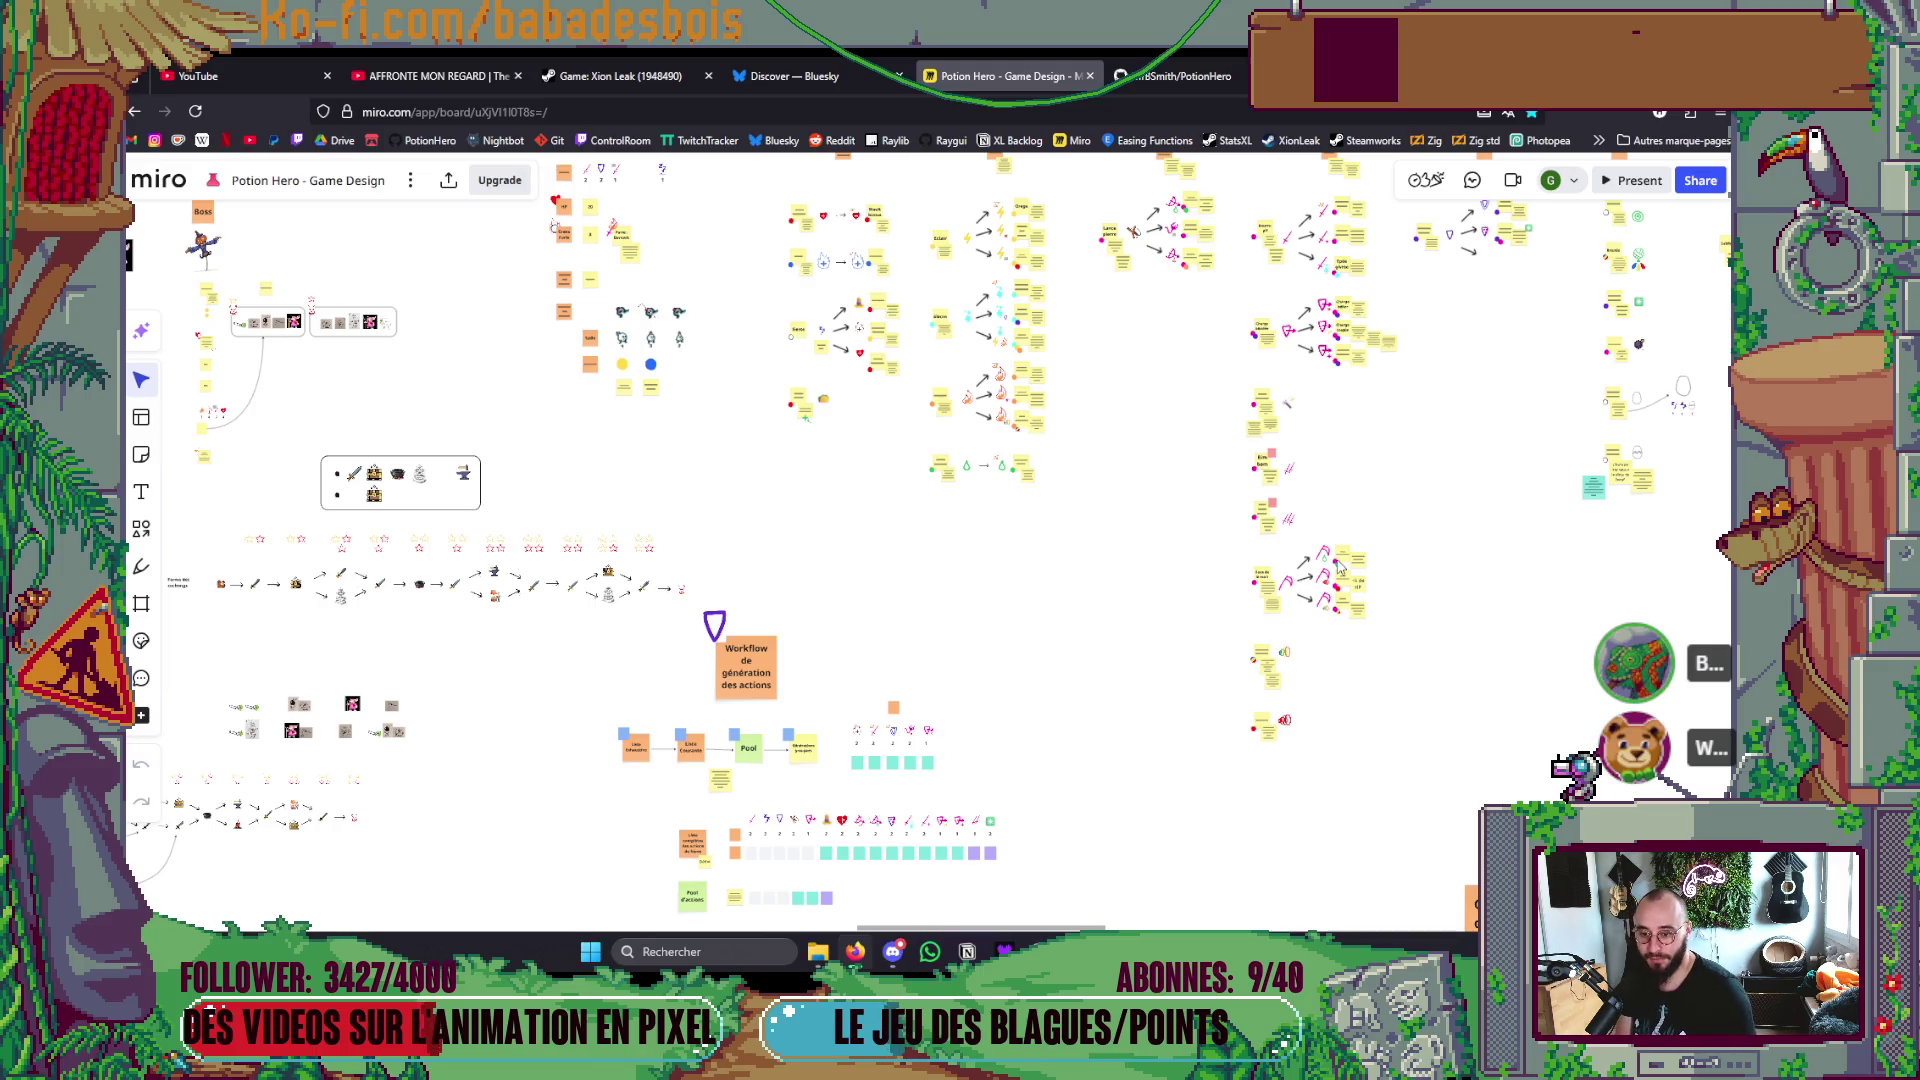
scroll(1297, 578, "up", 4)
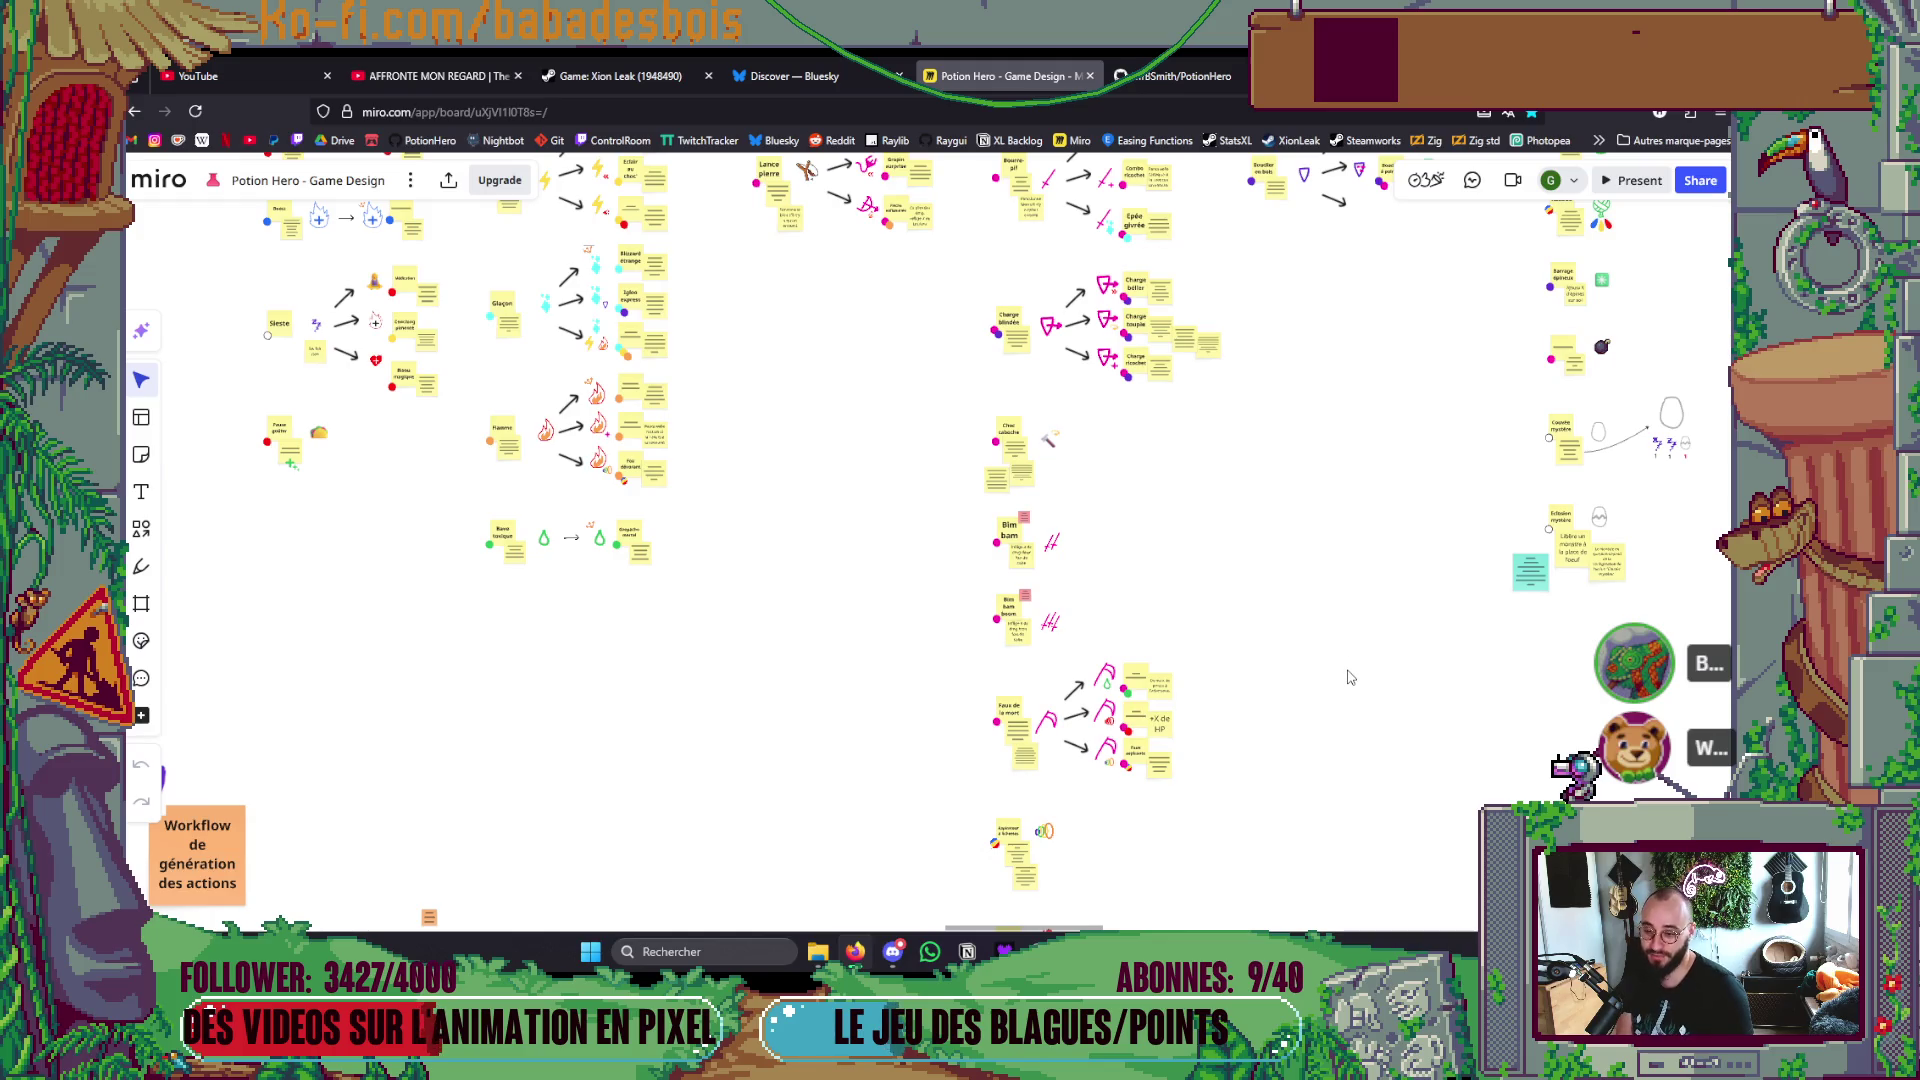
scroll(1327, 679, "down", 2)
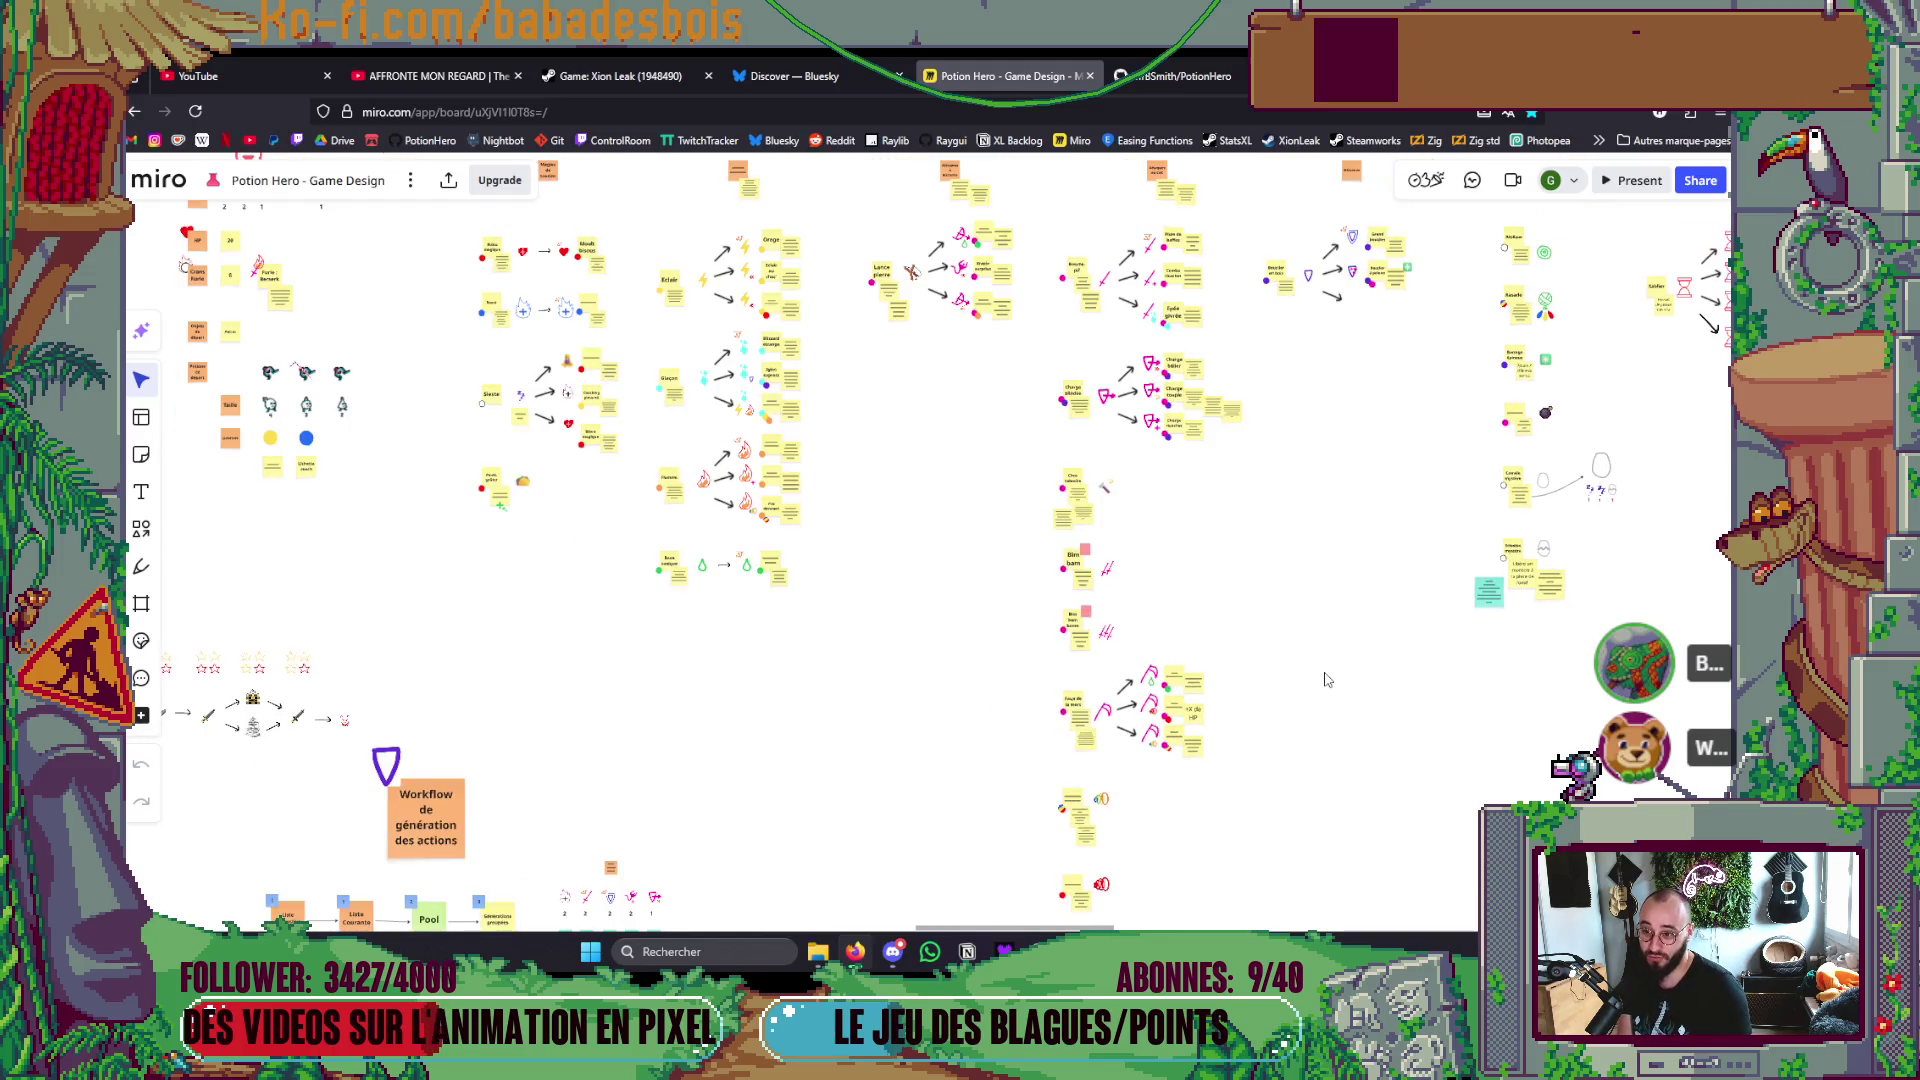
scroll(1326, 677, "down", 1)
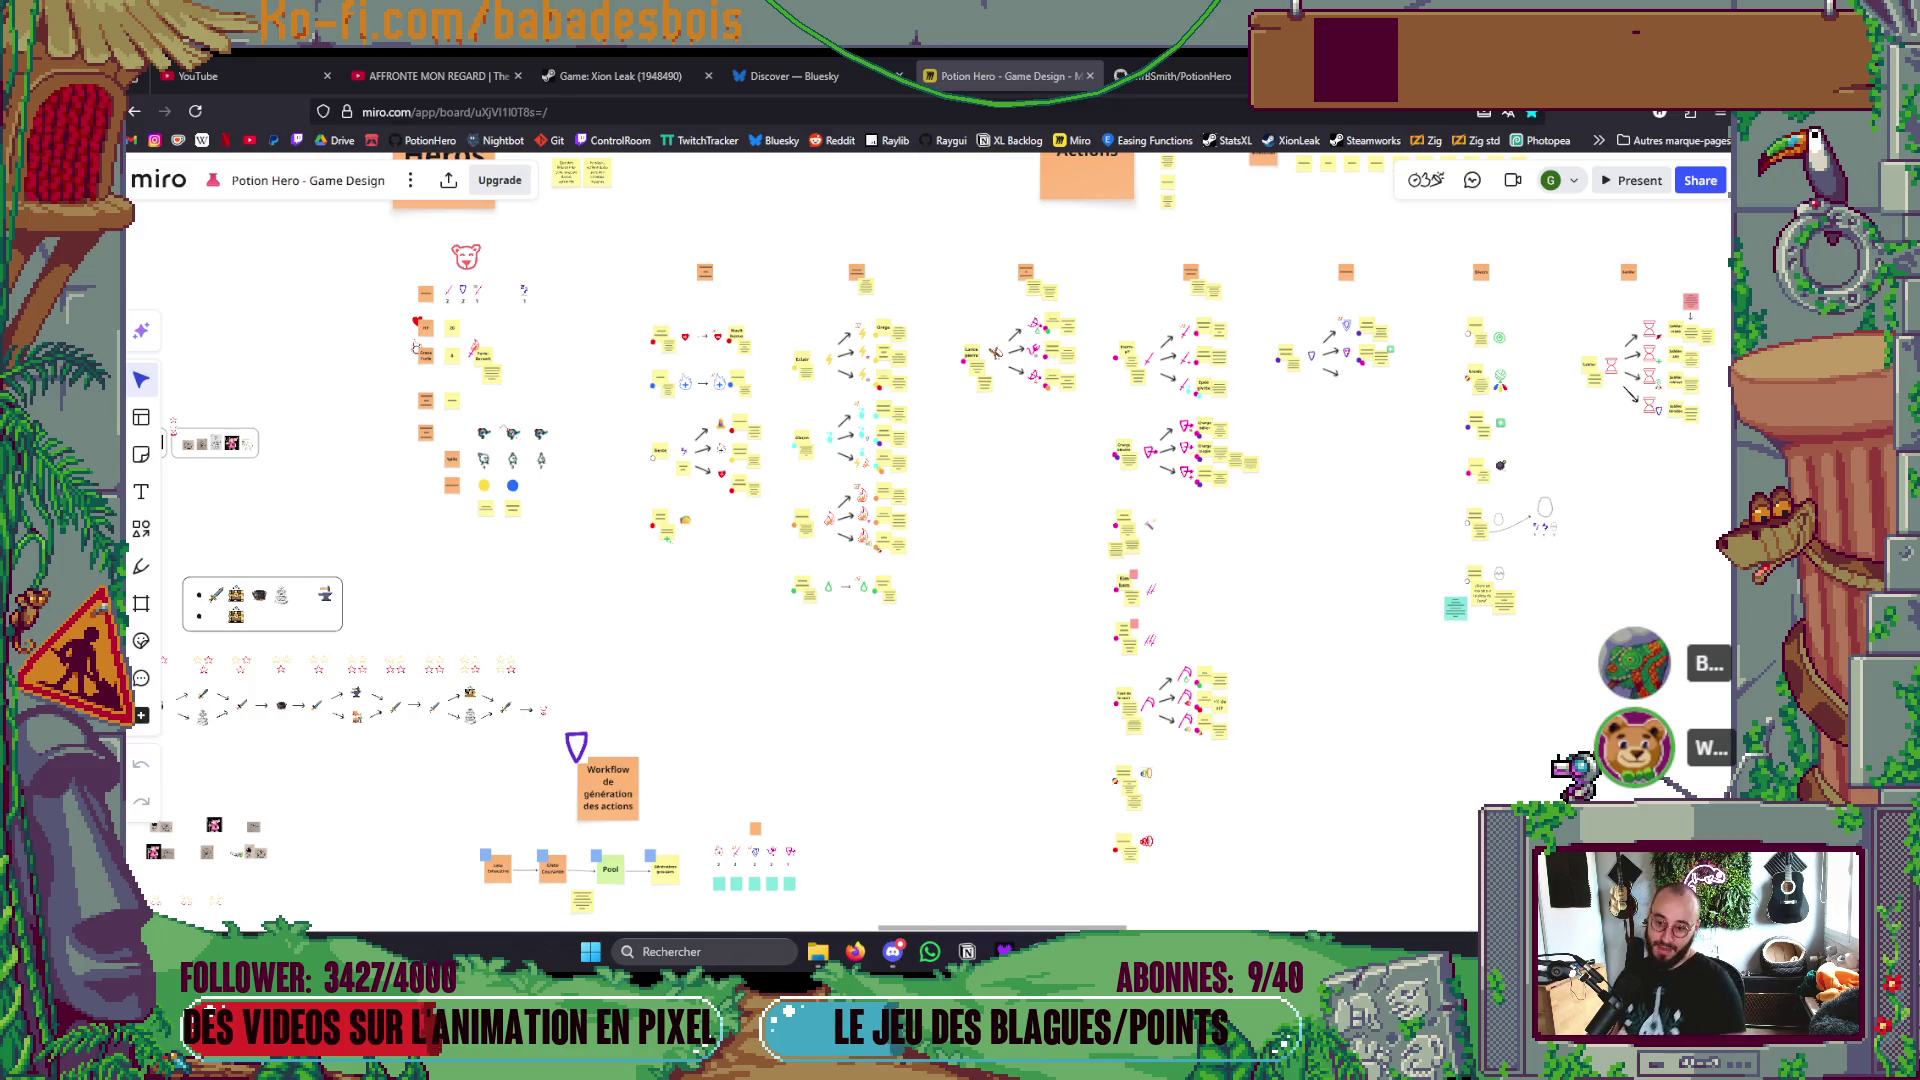
scroll(853, 583, "down", 3)
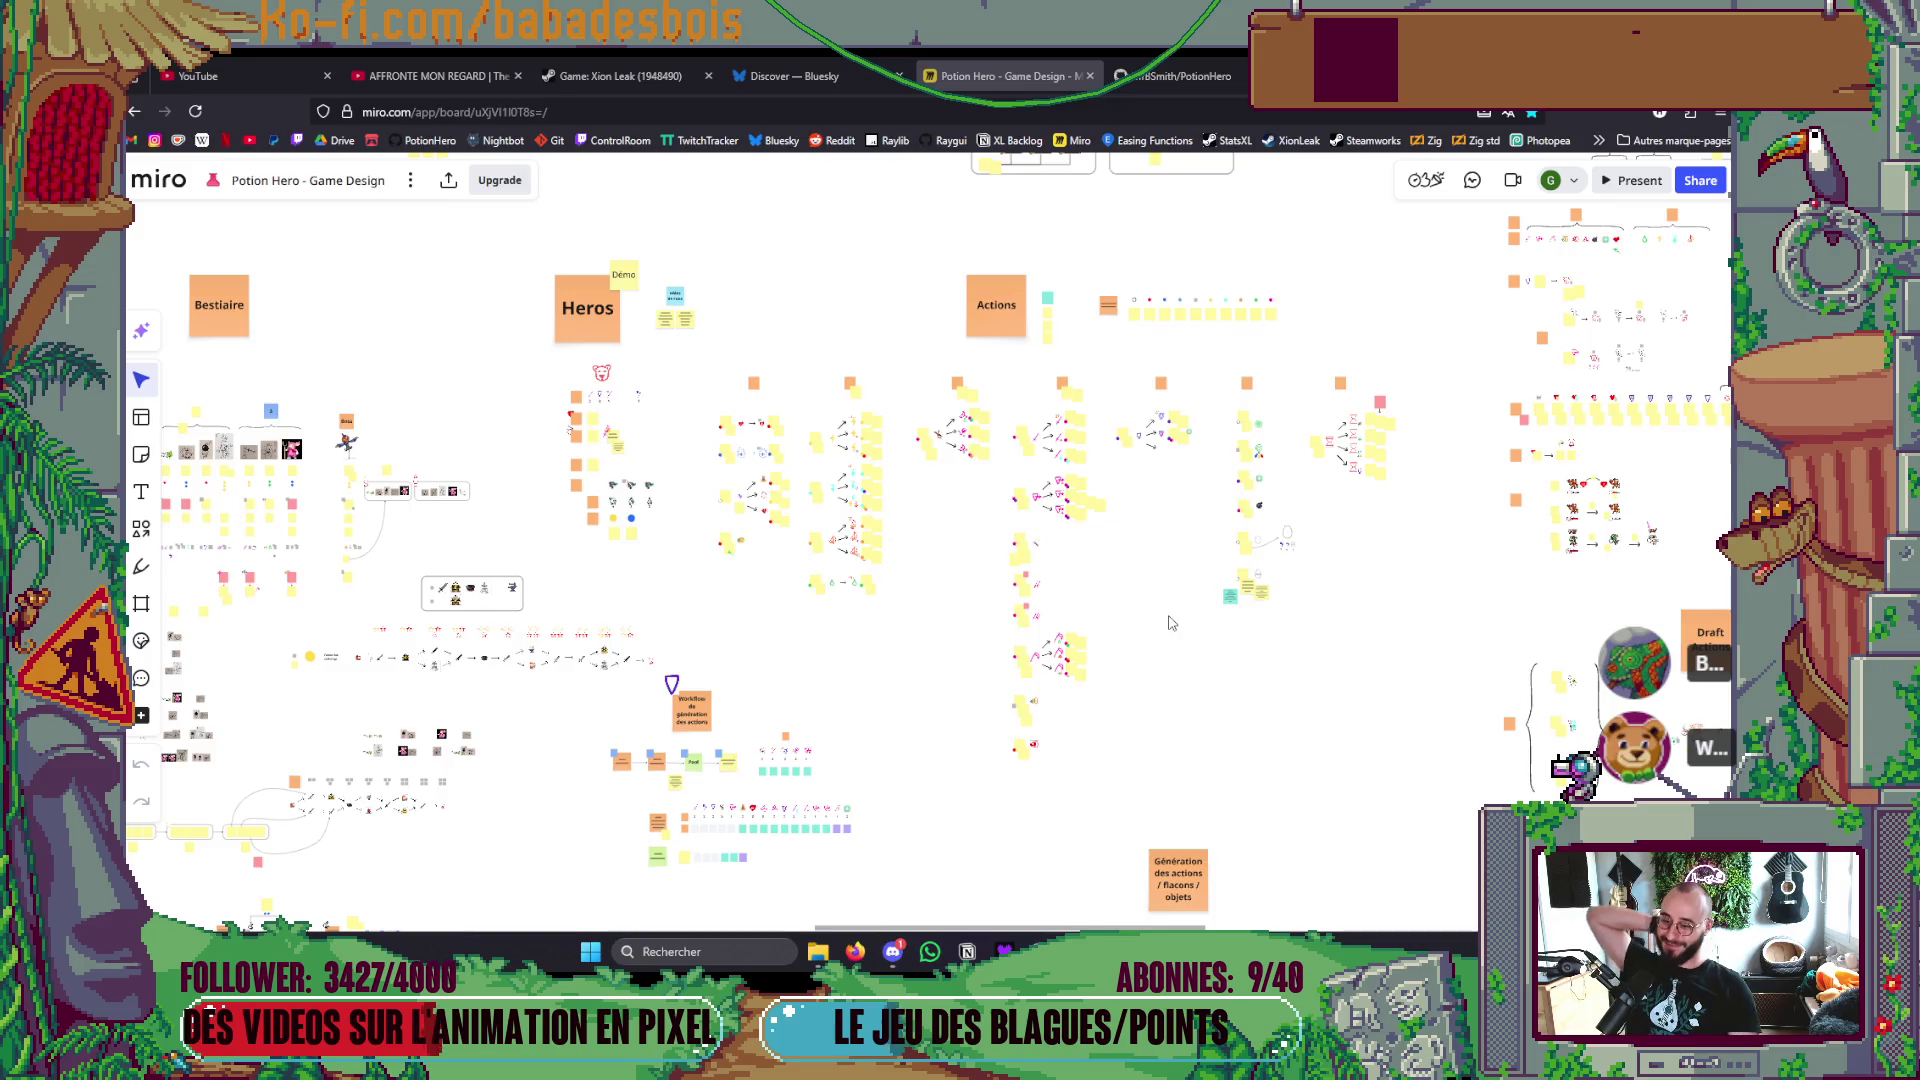
scroll(1163, 628, "up", 10)
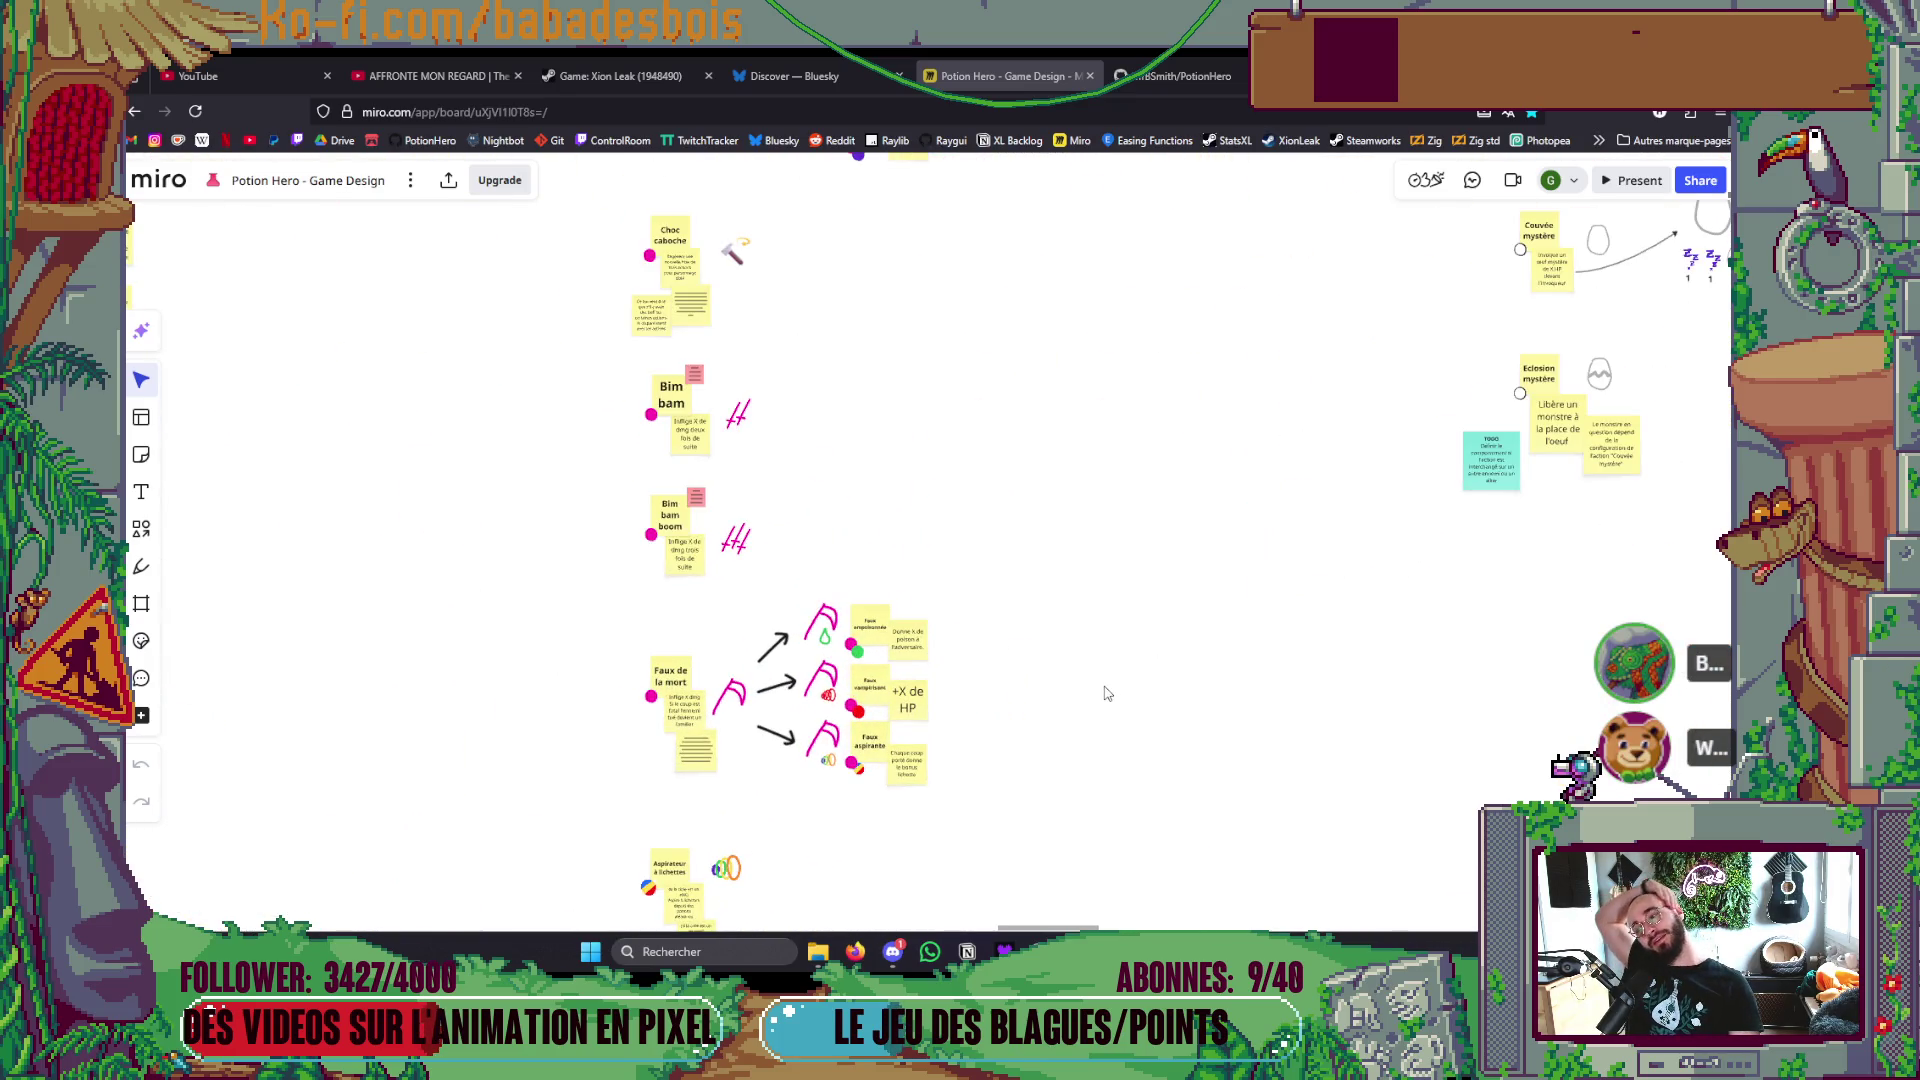
scroll(786, 822, "up", 4)
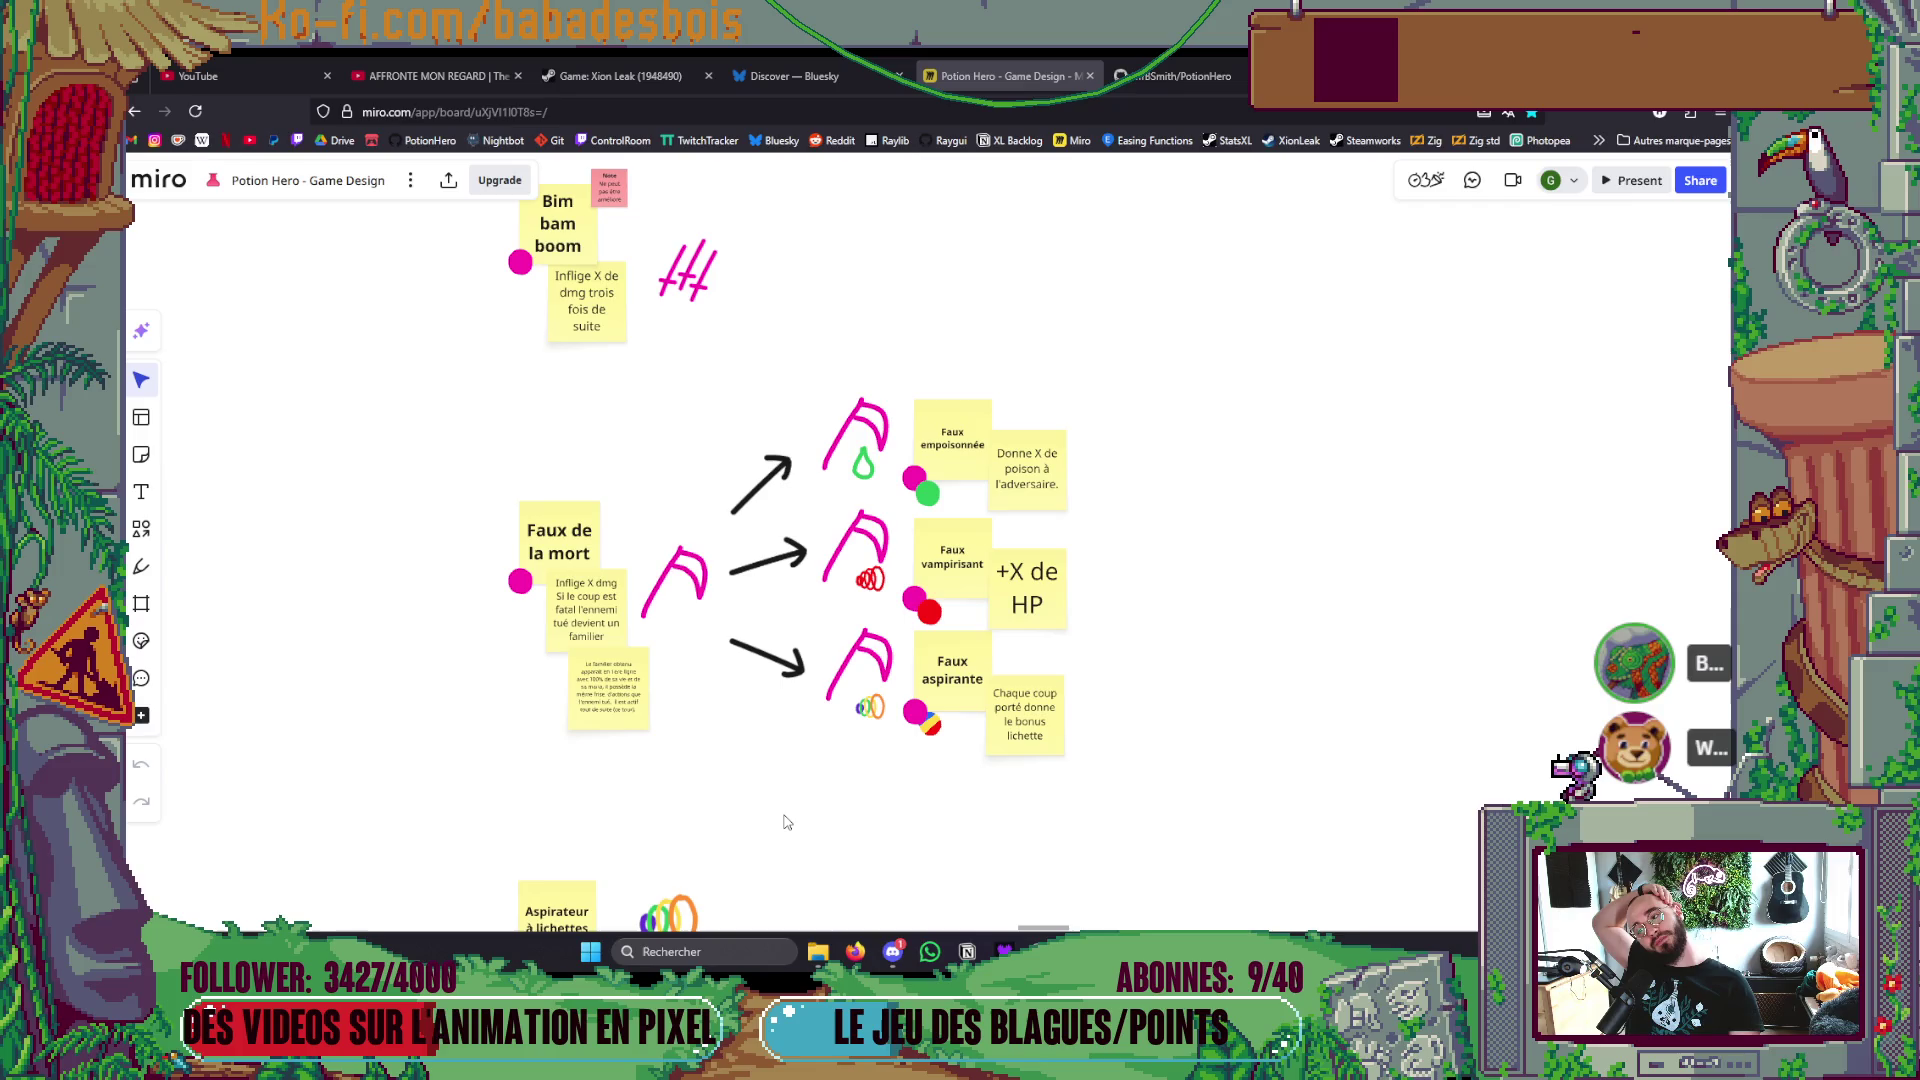
scroll(786, 822, "up", 2)
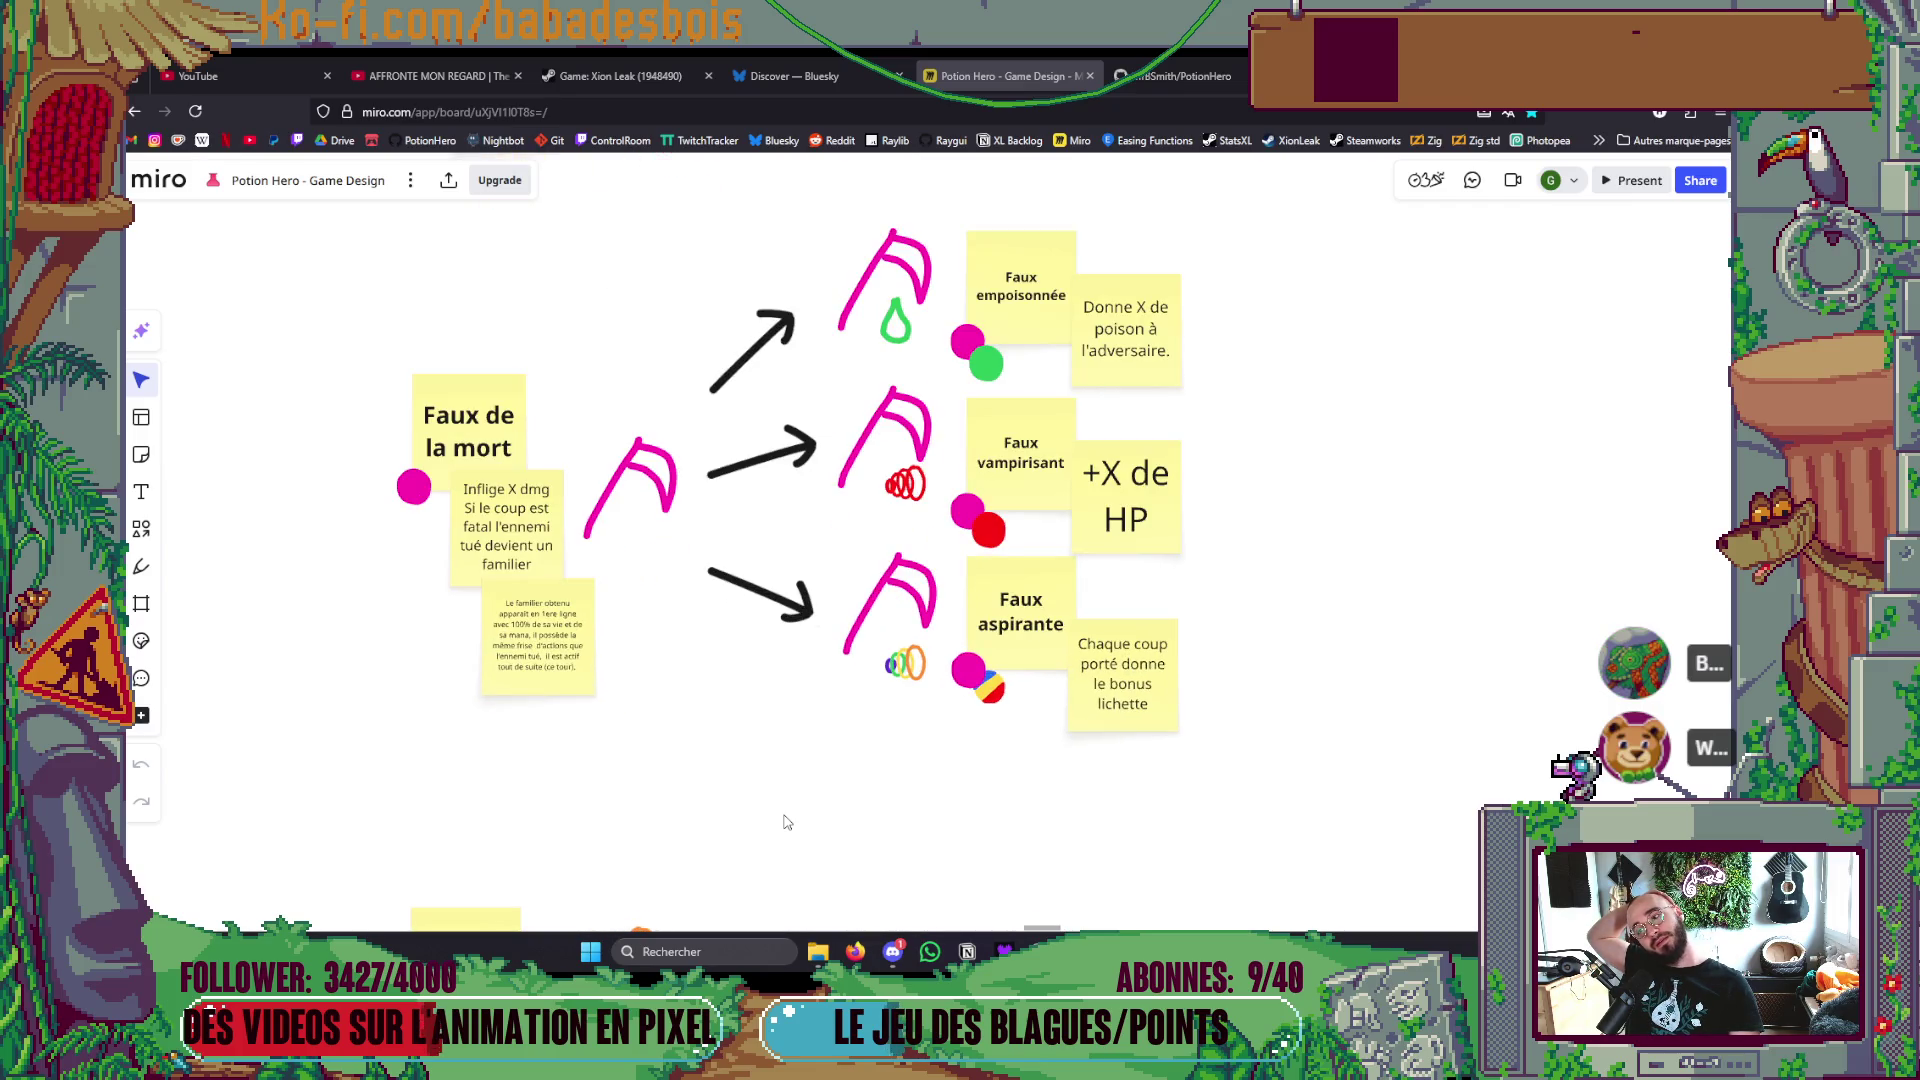
scroll(549, 717, "up", 3)
scroll(636, 824, "down", 1)
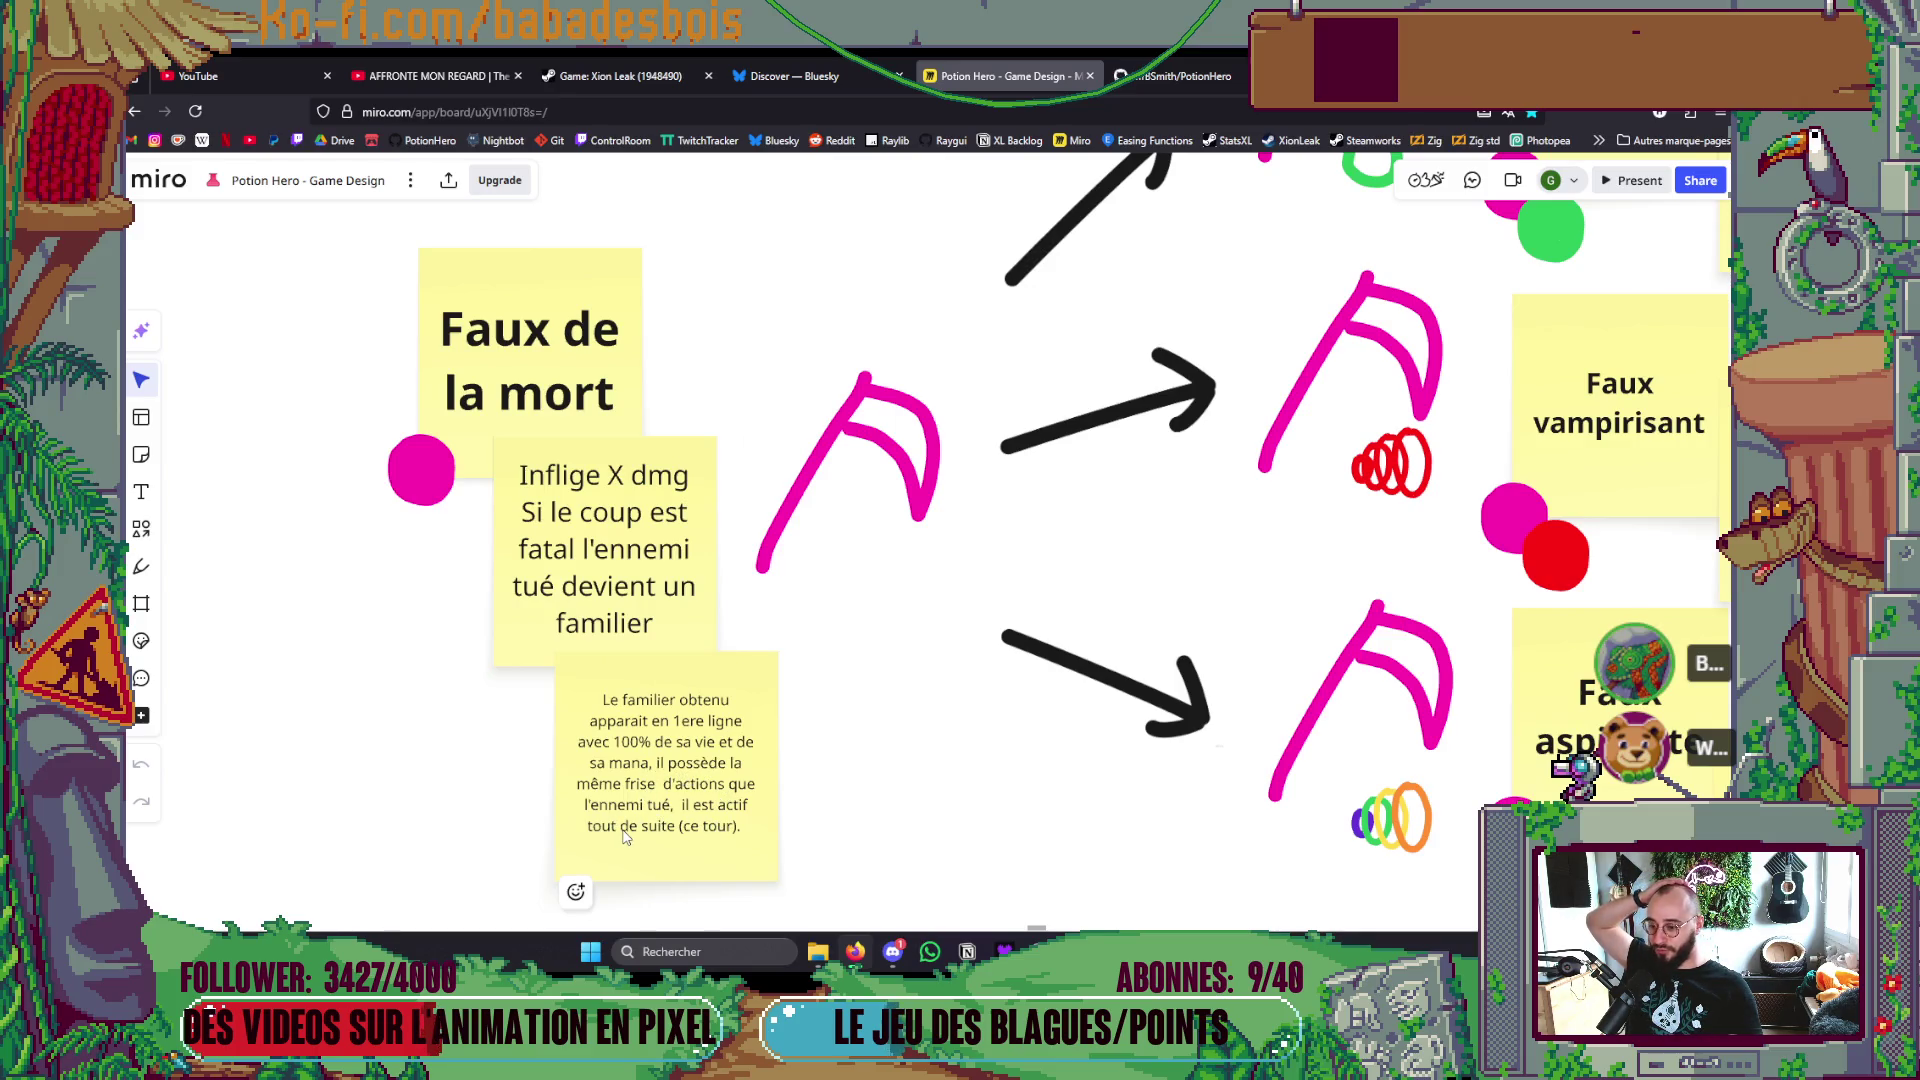
scroll(630, 837, "down", 10)
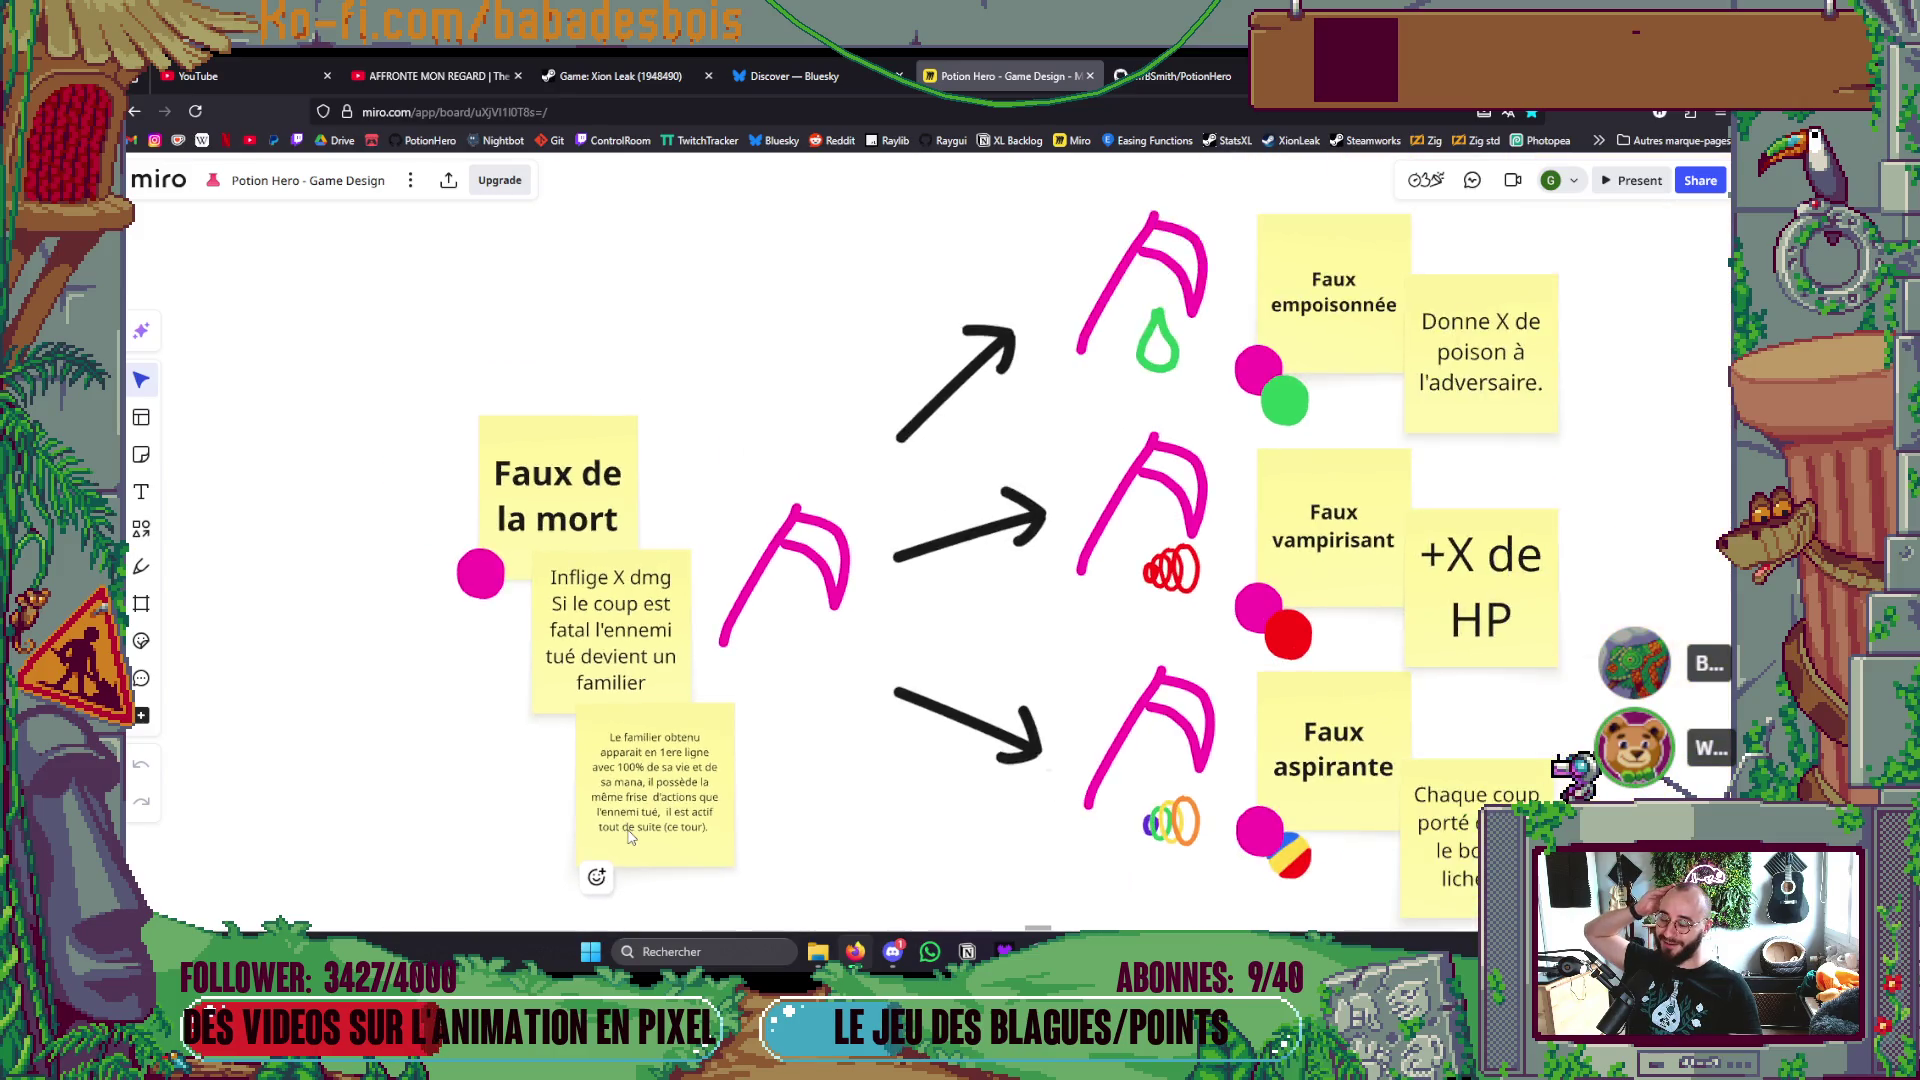
scroll(630, 837, "down", 10)
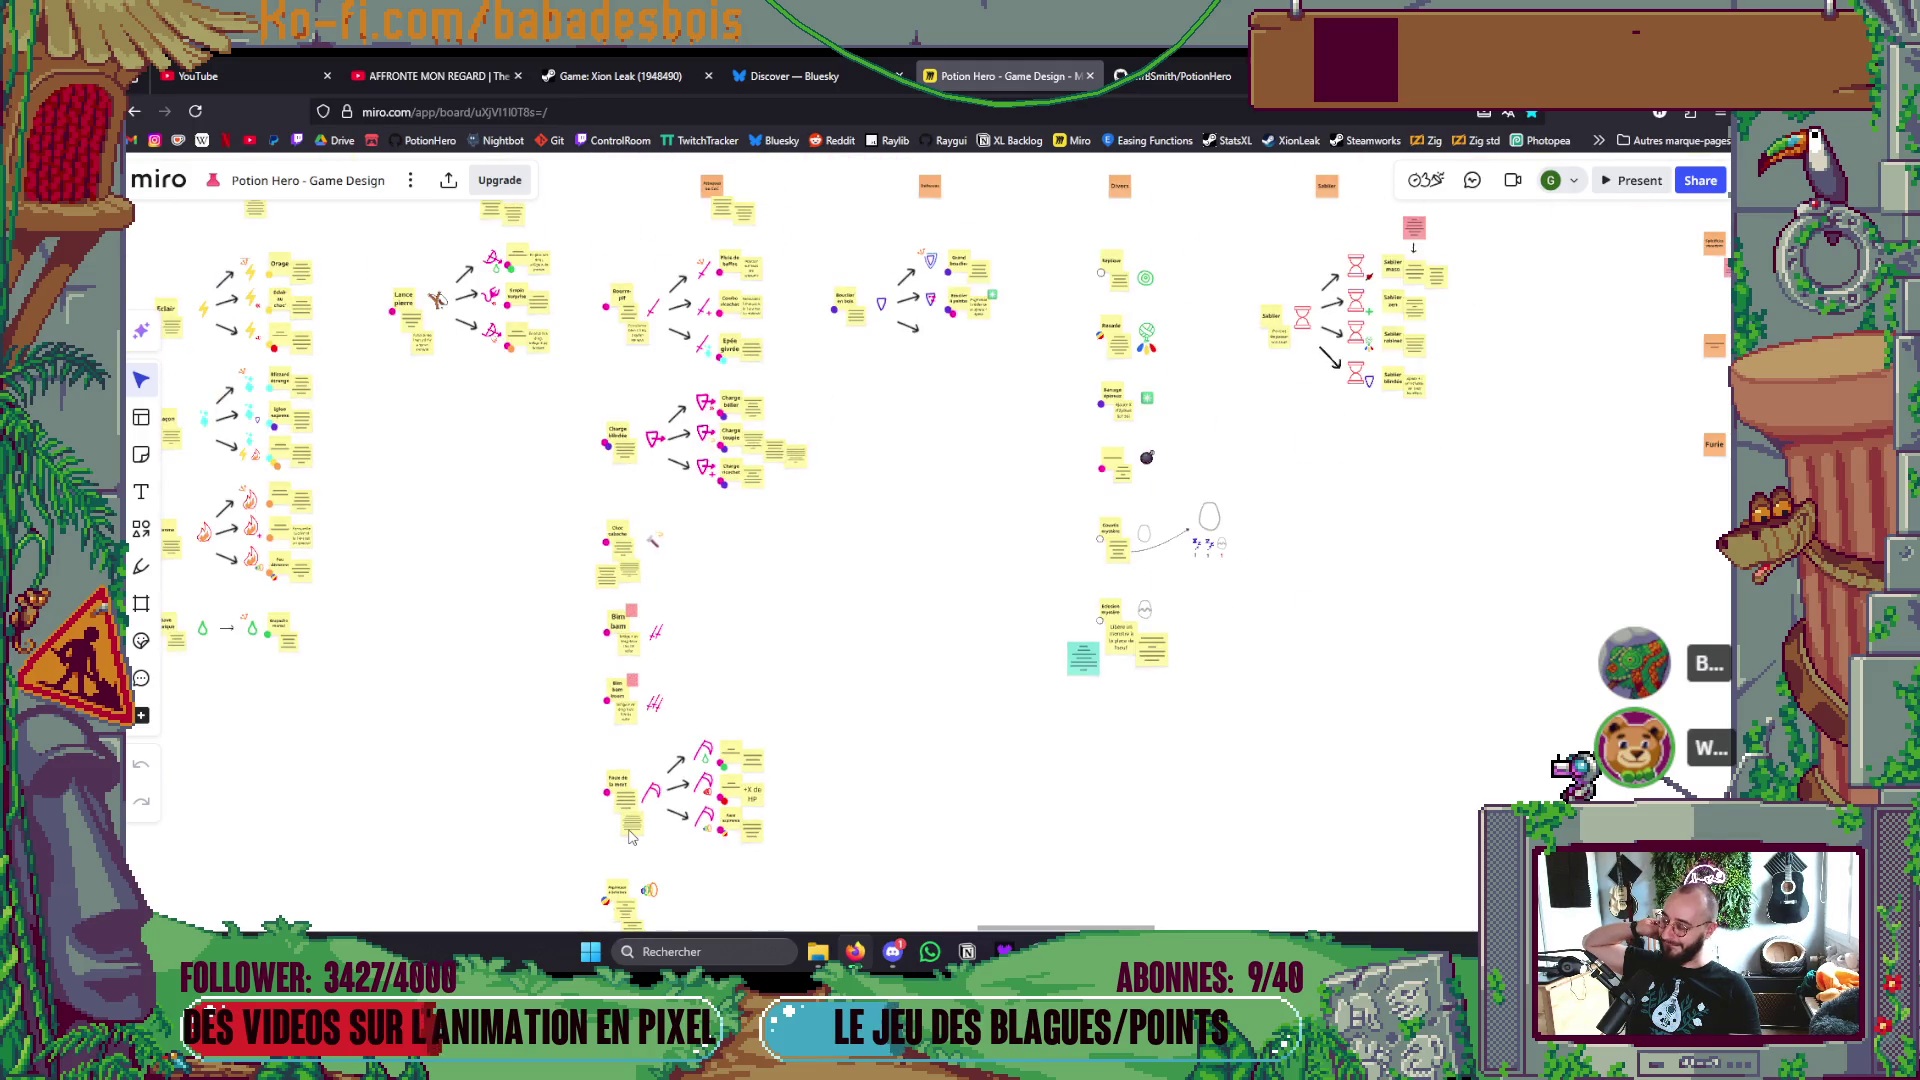
scroll(767, 782, "down", 5)
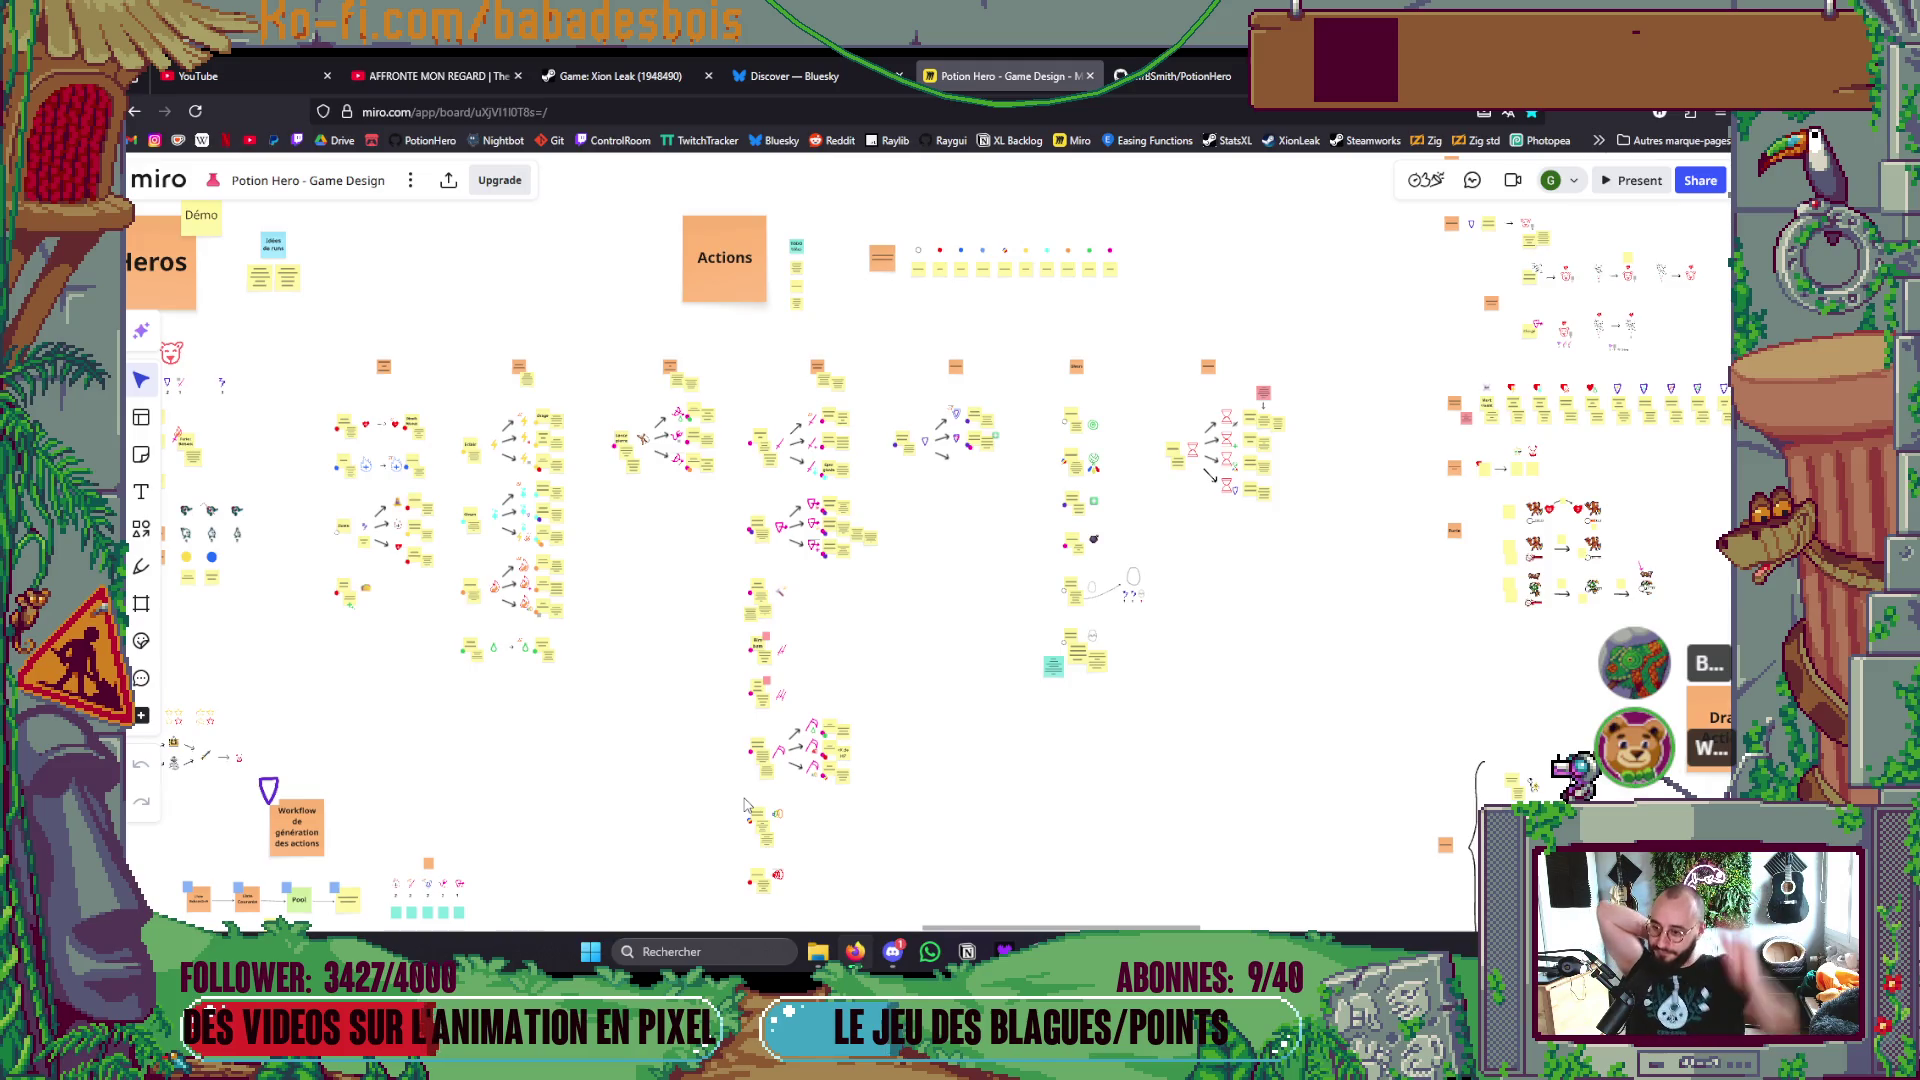
scroll(1030, 825, "left", 10)
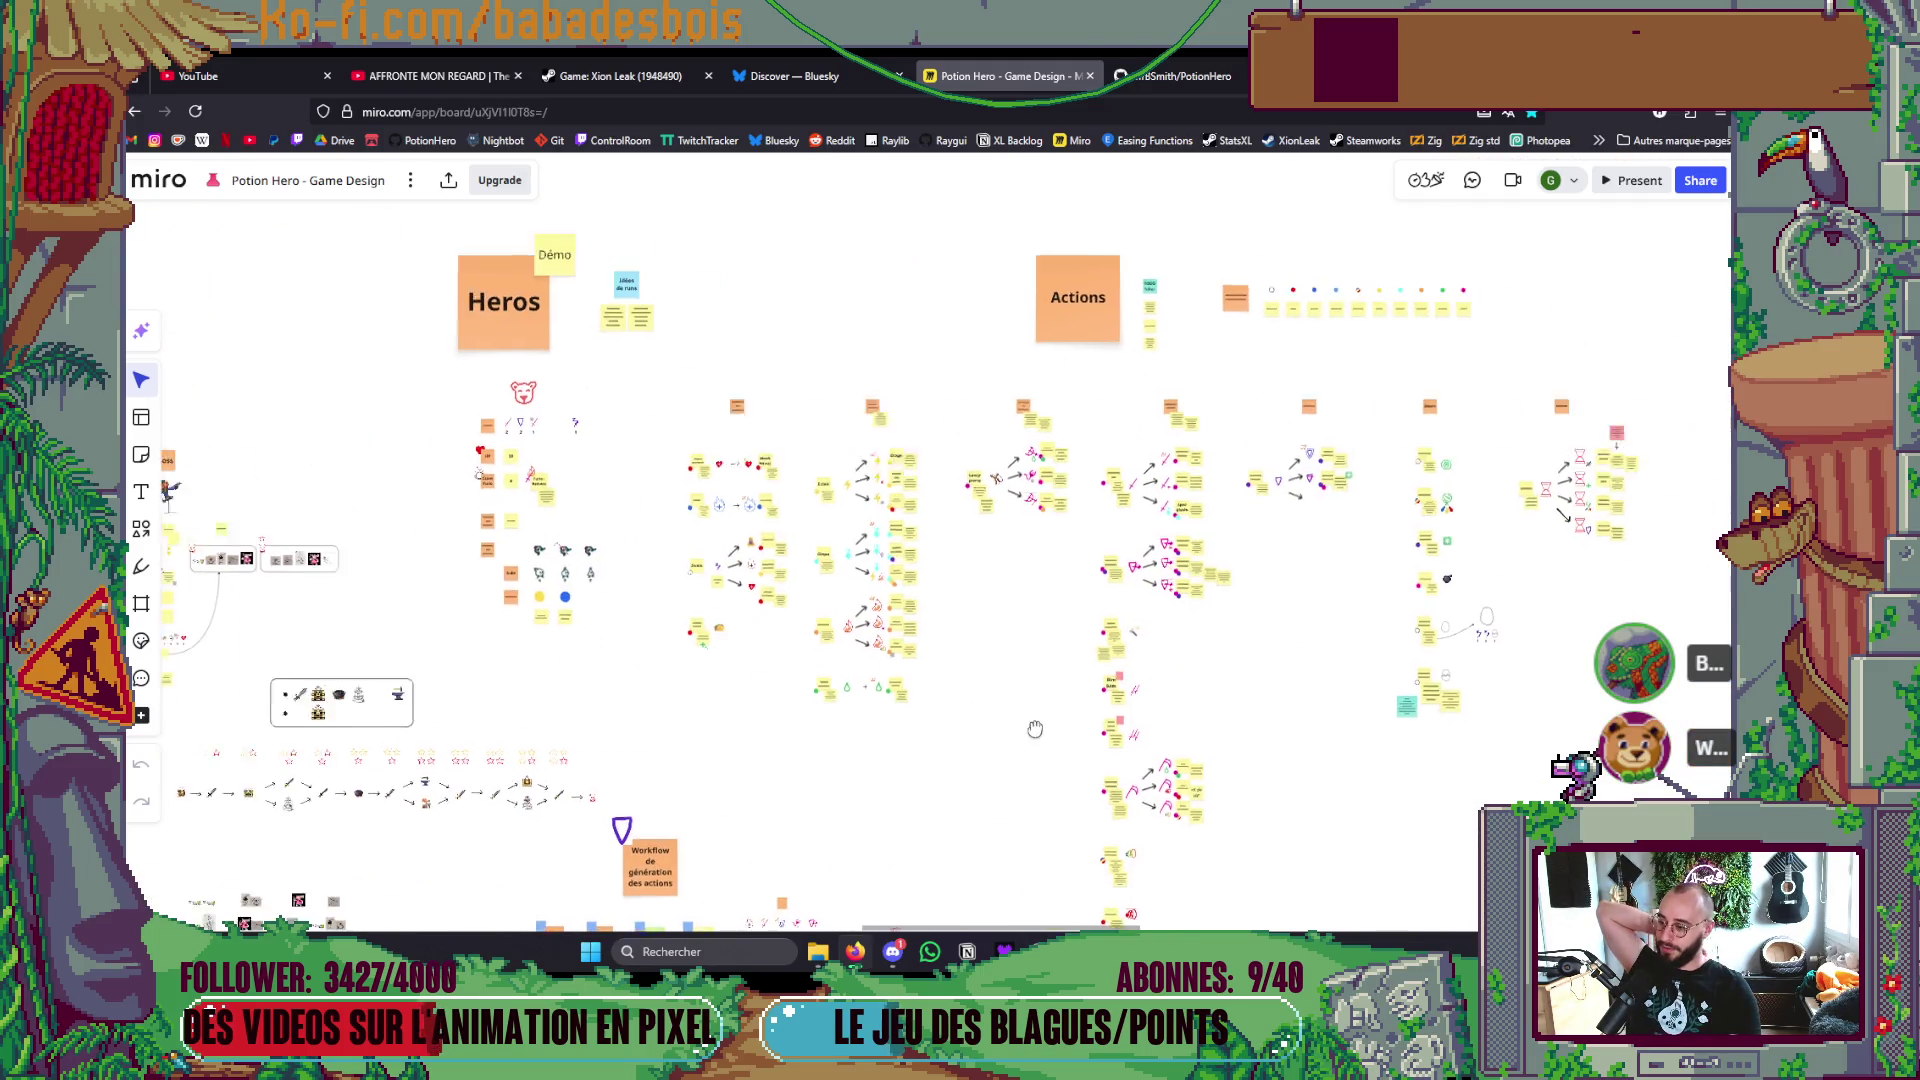
Step: Zoom out and centre the Potion Hero board on the Bestiaire, Heros and Actions sections
scroll(885, 742, "down", 5)
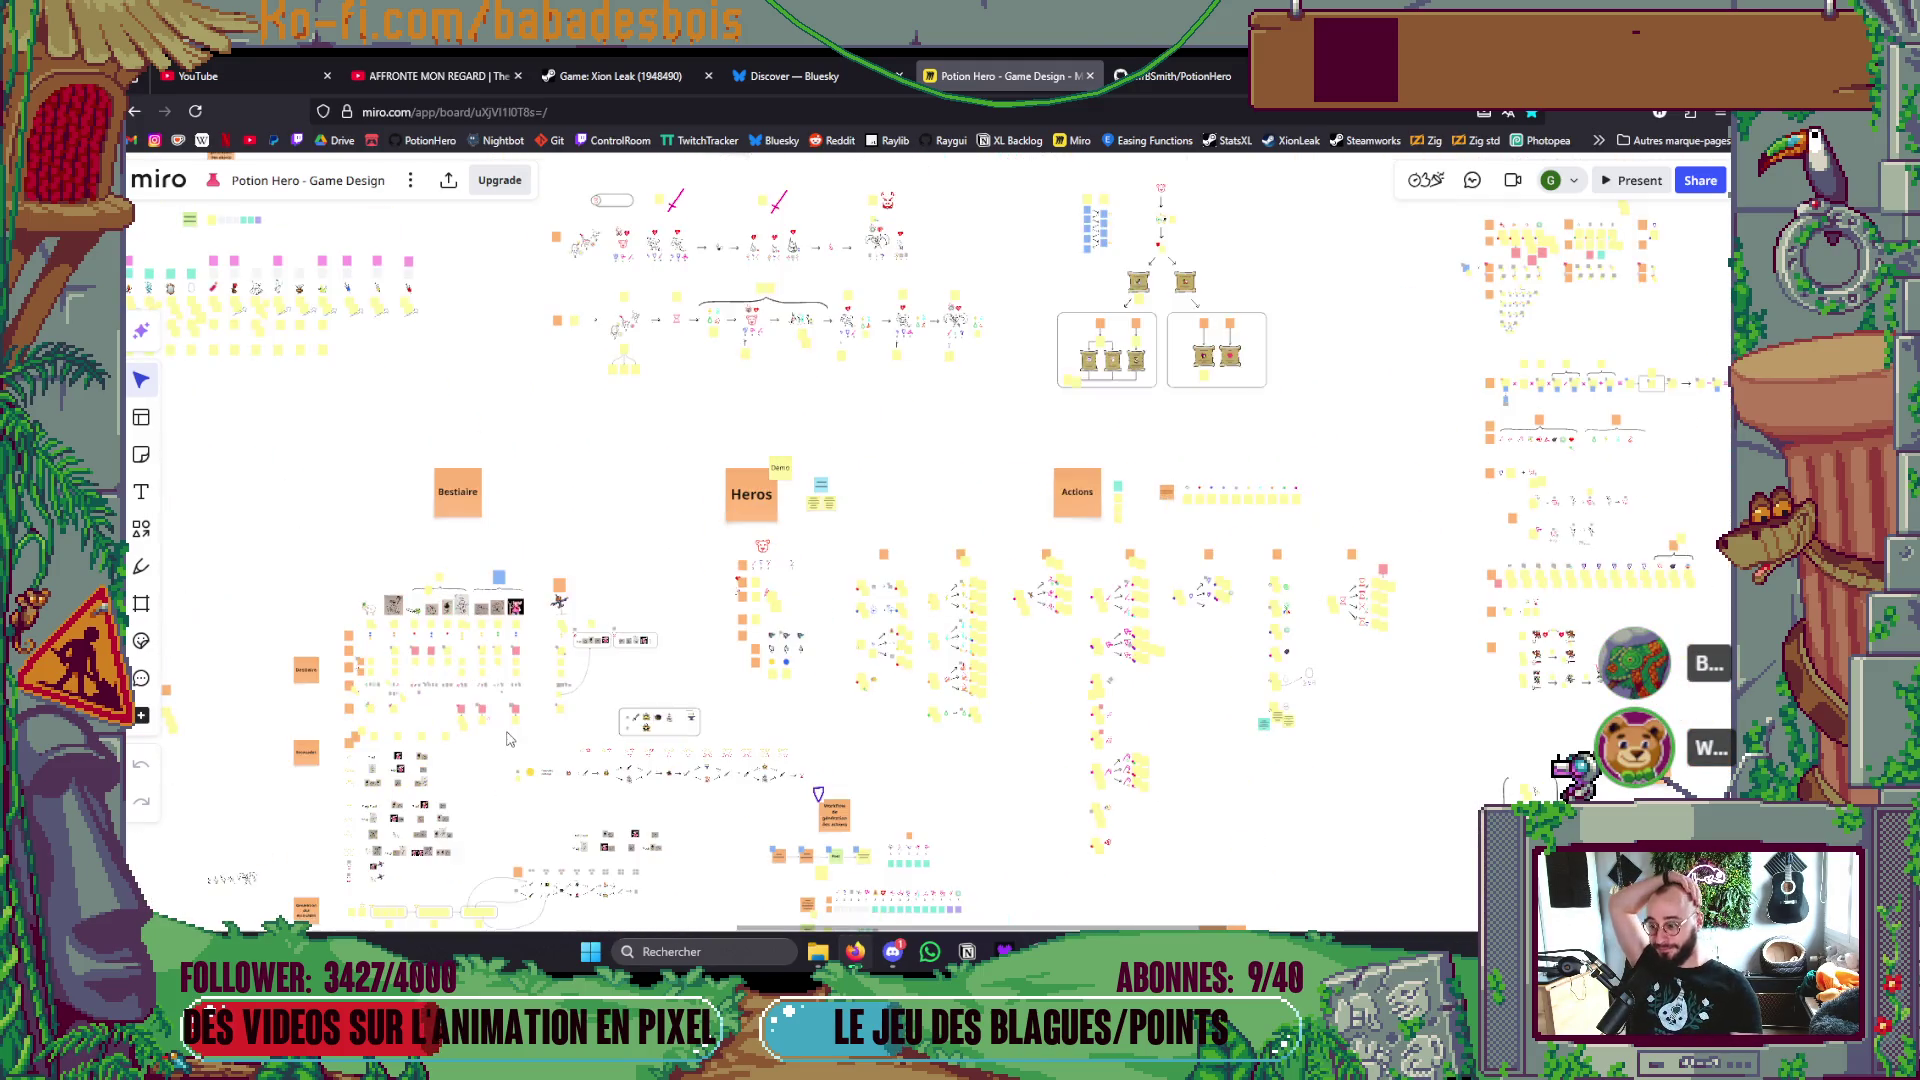
left_click_drag(732, 594, 810, 658)
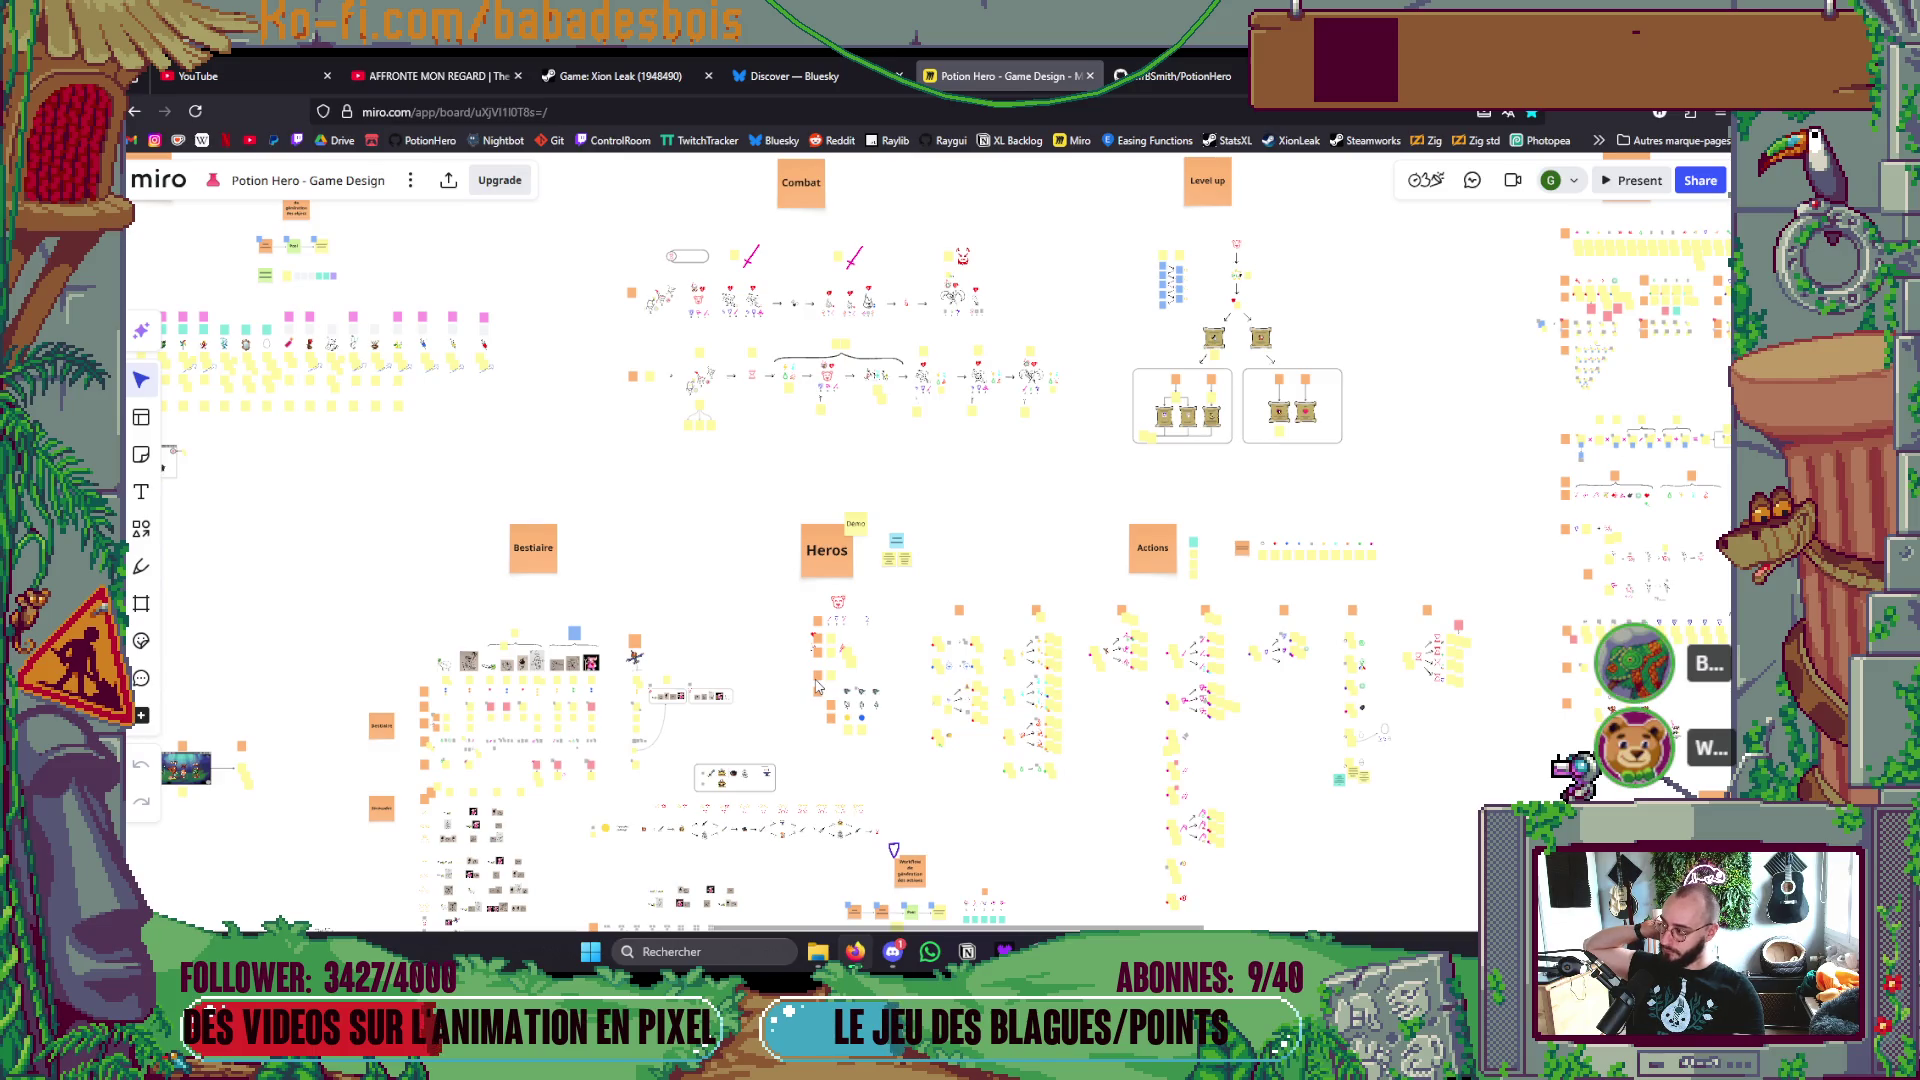
scroll(731, 633, "up", 10)
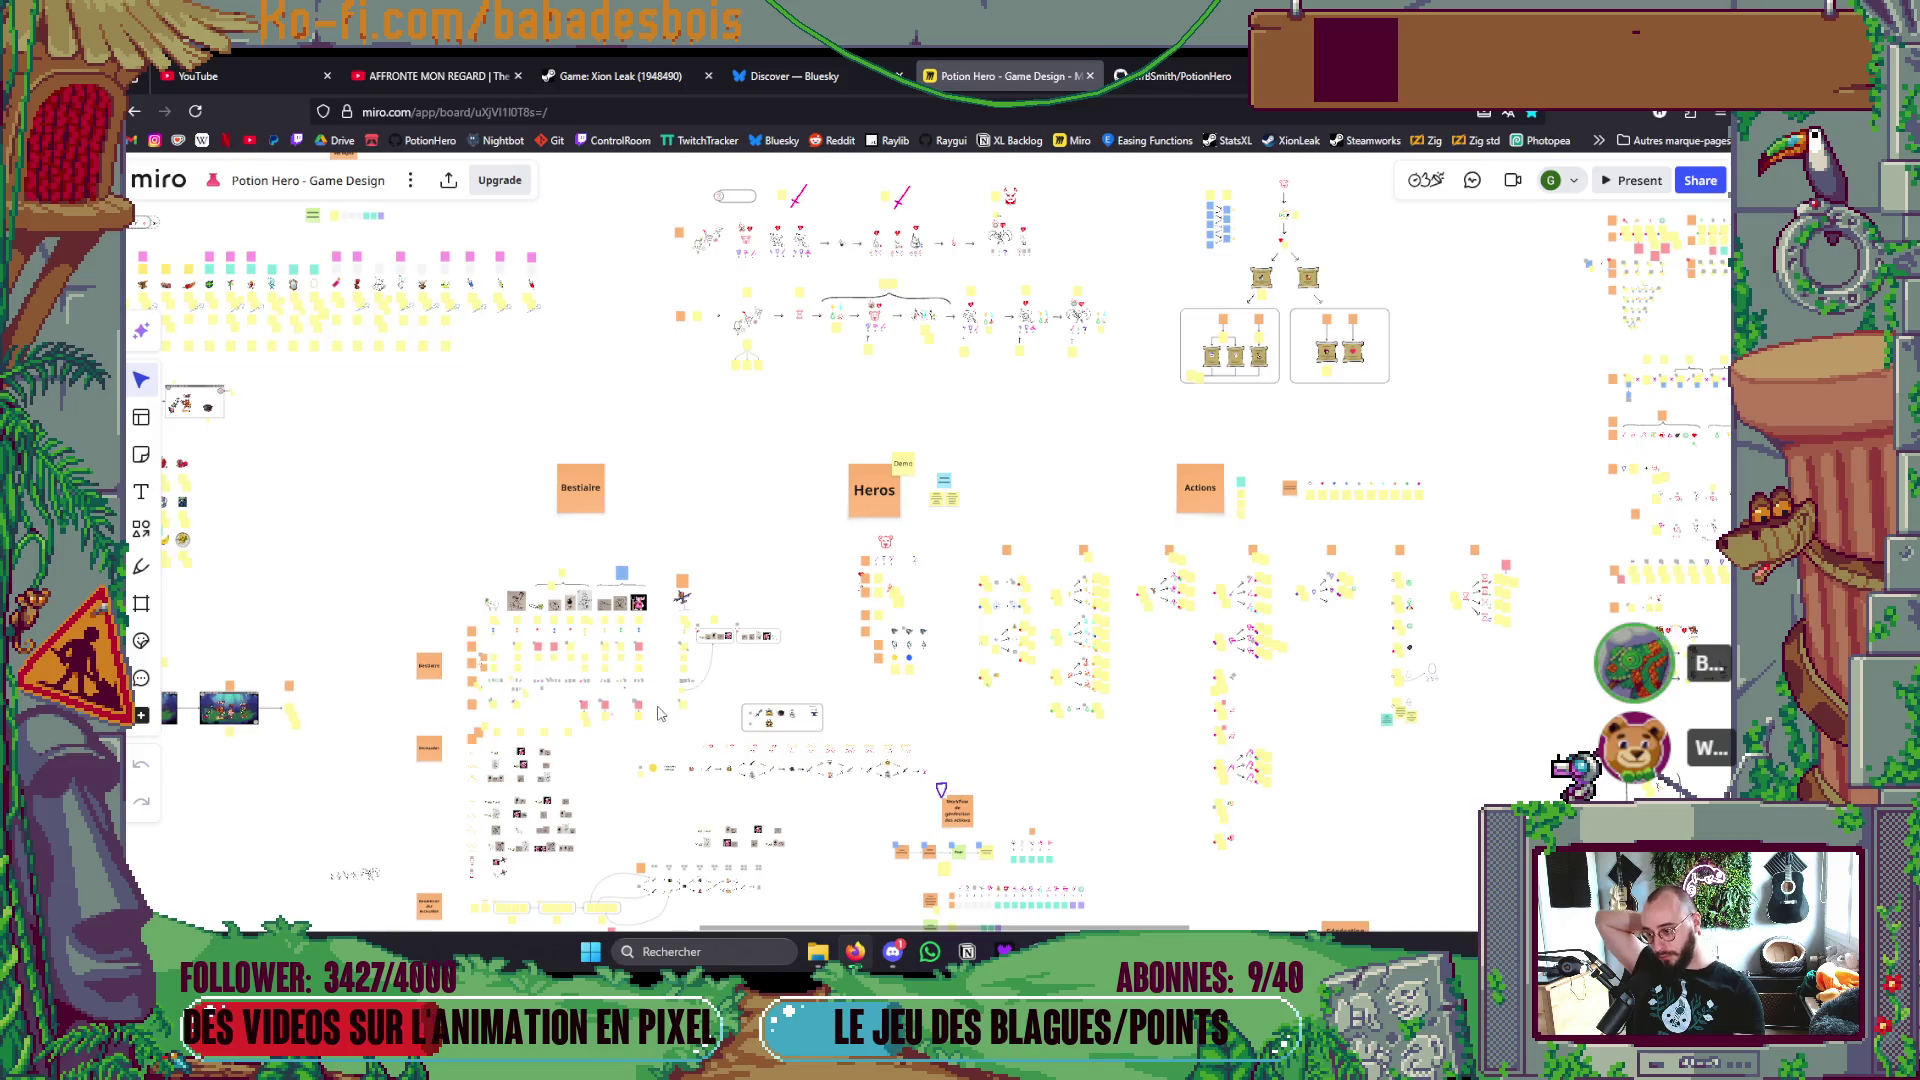
Step: Zoom into the Bestiaire monster columns, then ease out to frame the whole table and Boss column
scroll(831, 645, "up", 5)
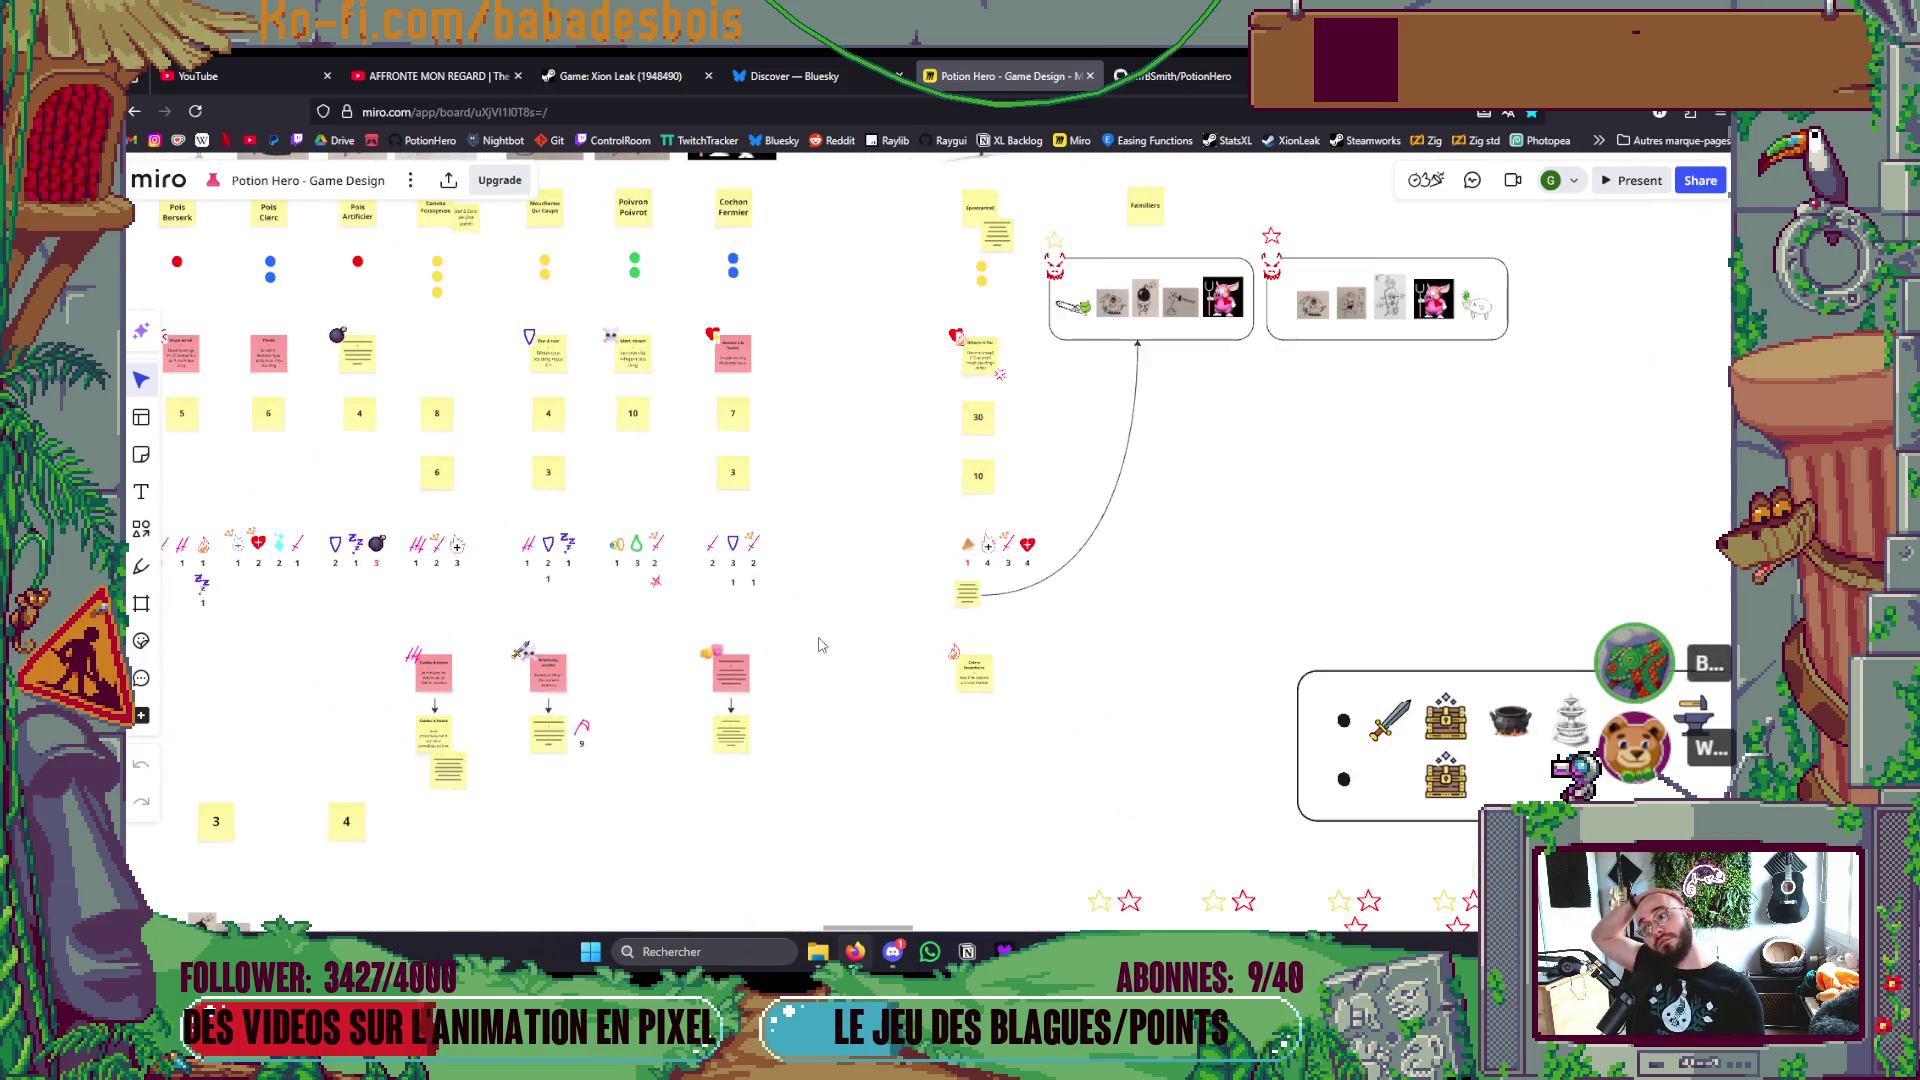
scroll(880, 765, "down", 2)
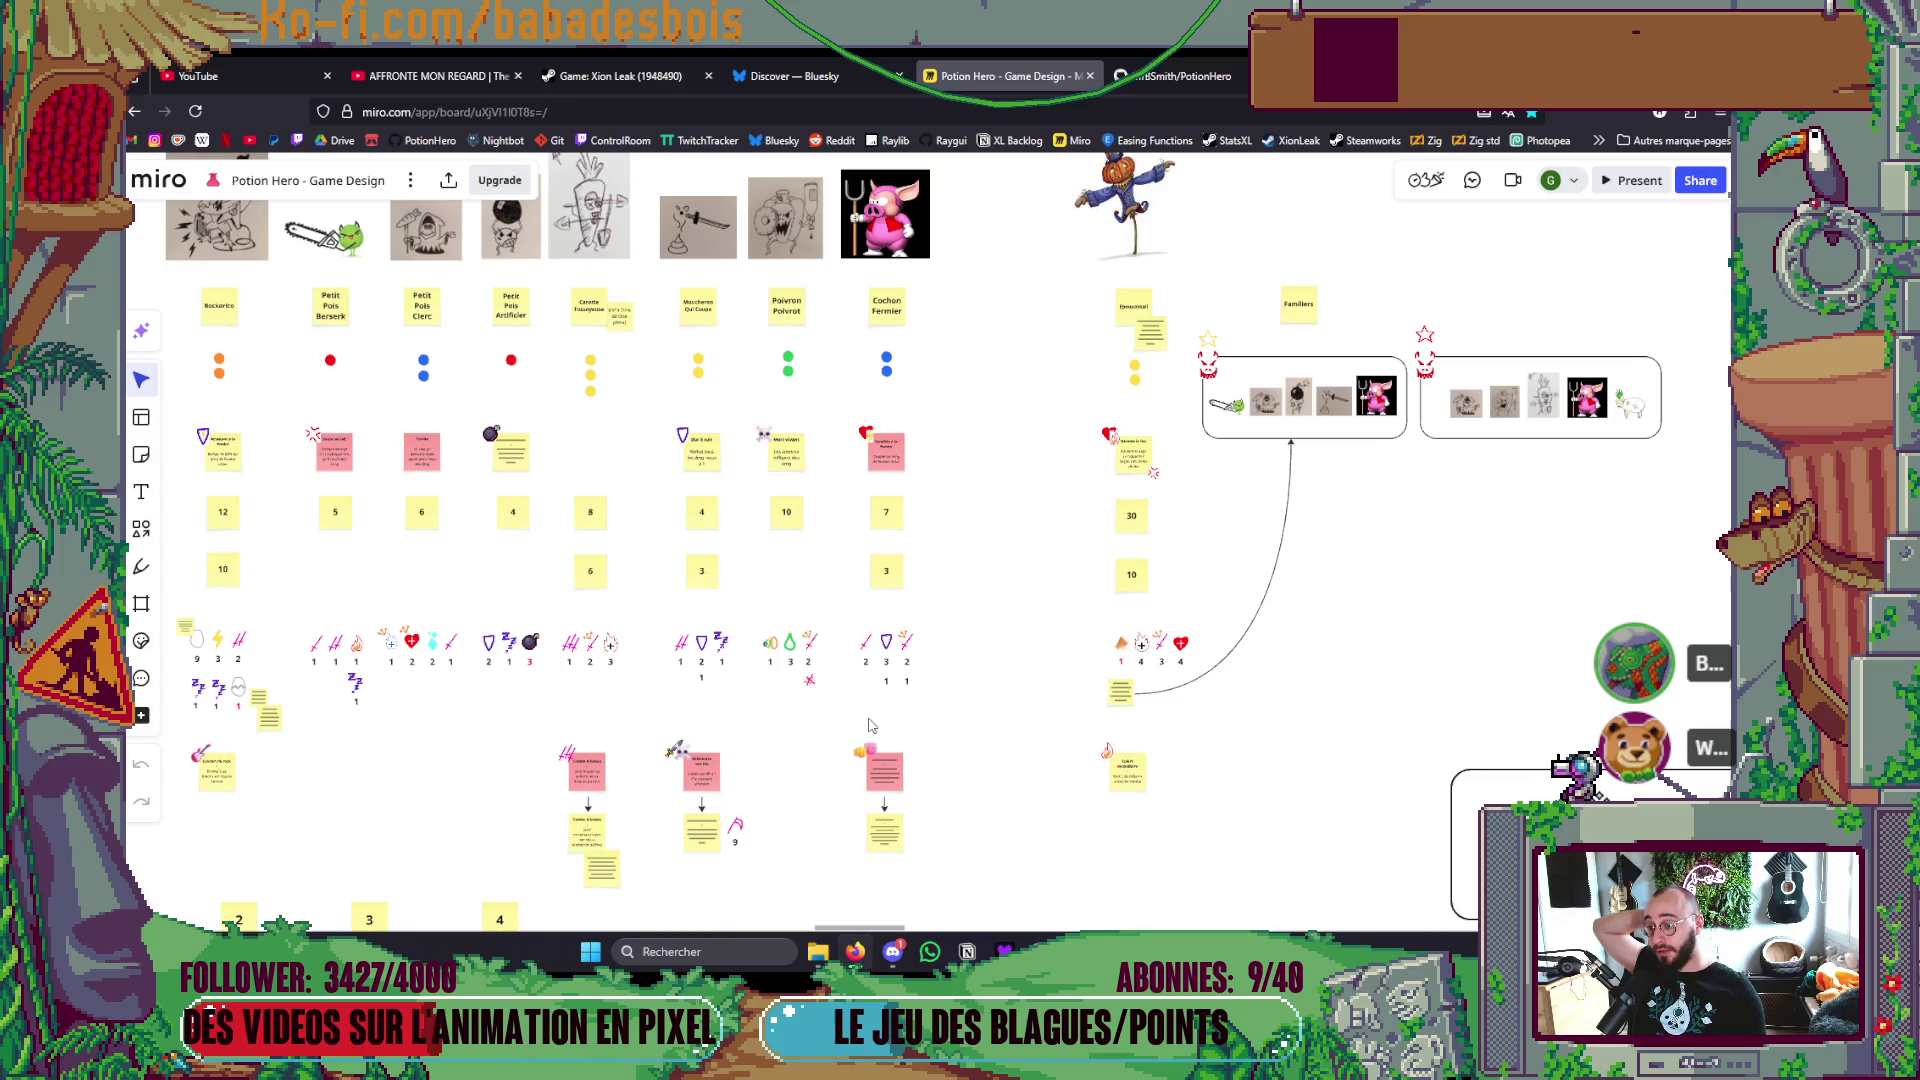
scroll(710, 790, "down", 2)
scroll(727, 780, "up", 3)
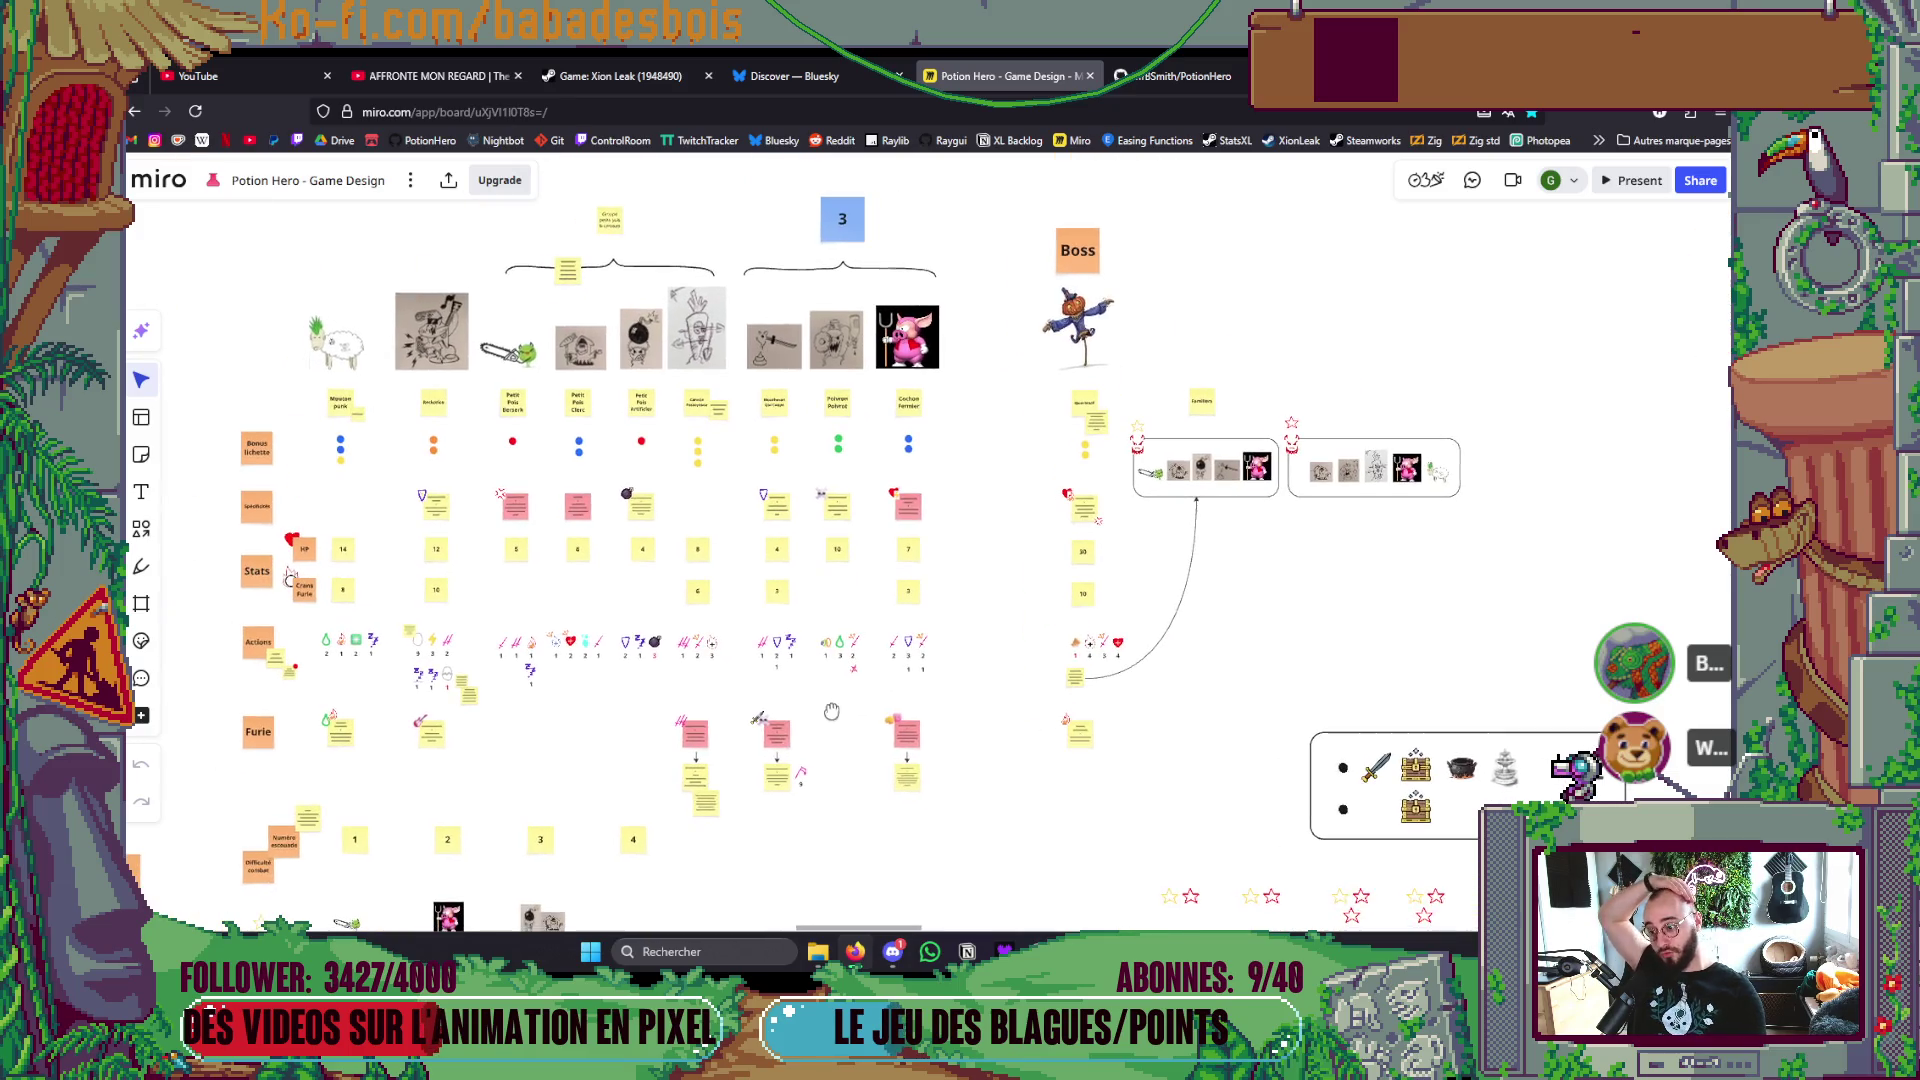
scroll(926, 745, "down", 2)
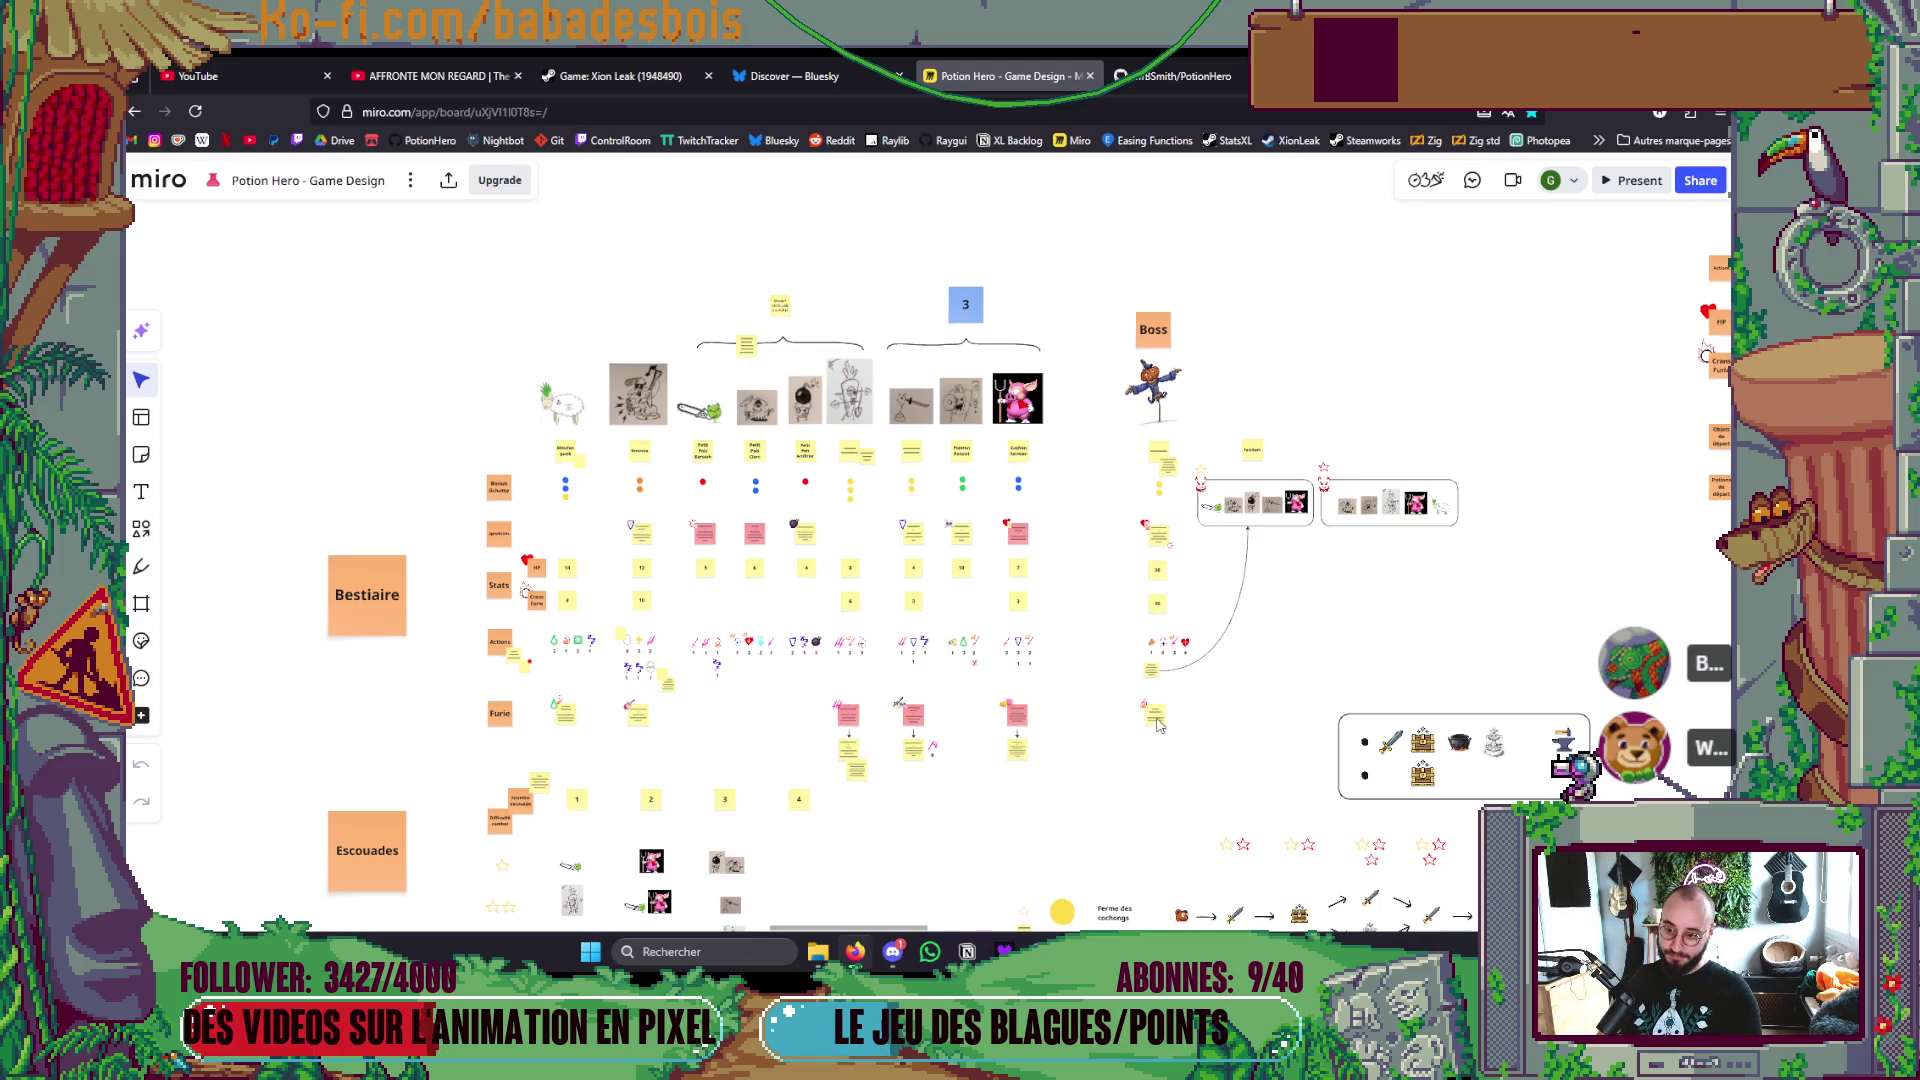
scroll(1225, 652, "down", 3)
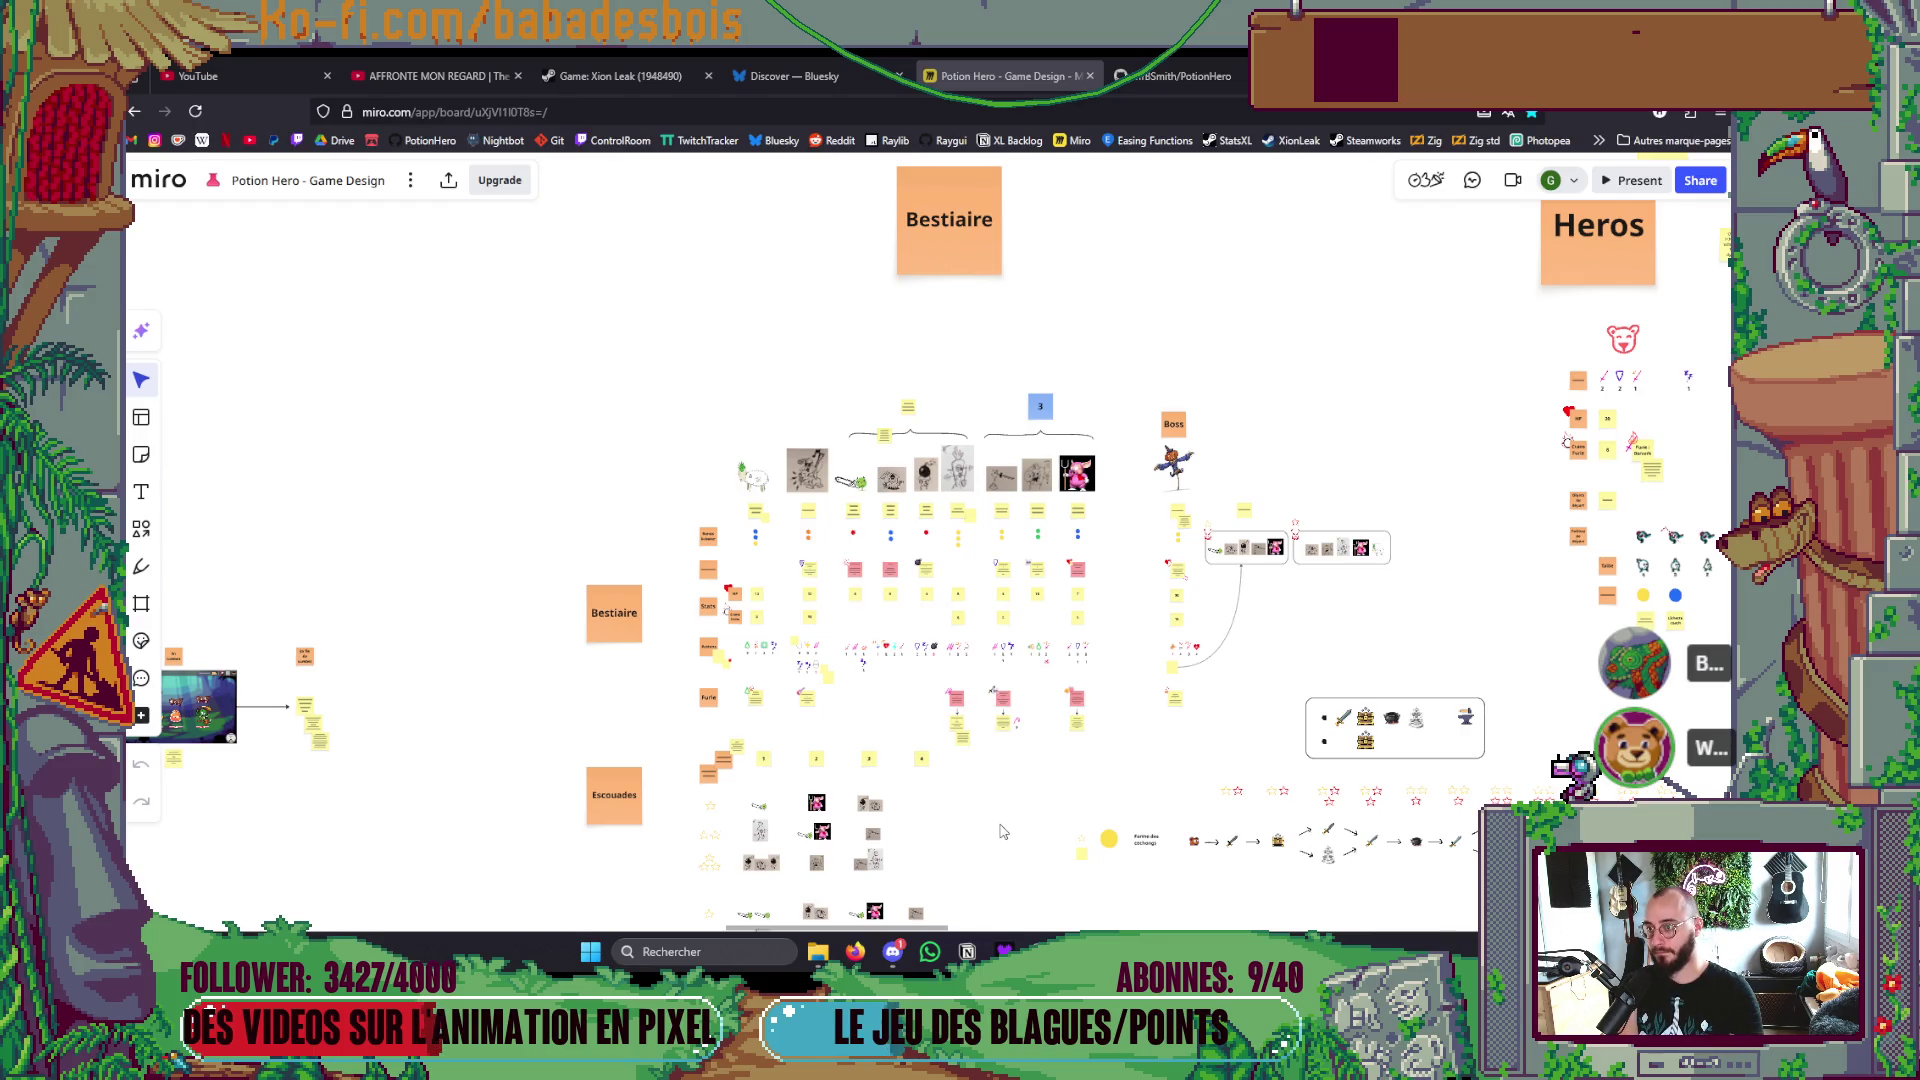
Step: Switch from Miro to the Notion 'Review demo 2' notes page
key("alt+Tab")
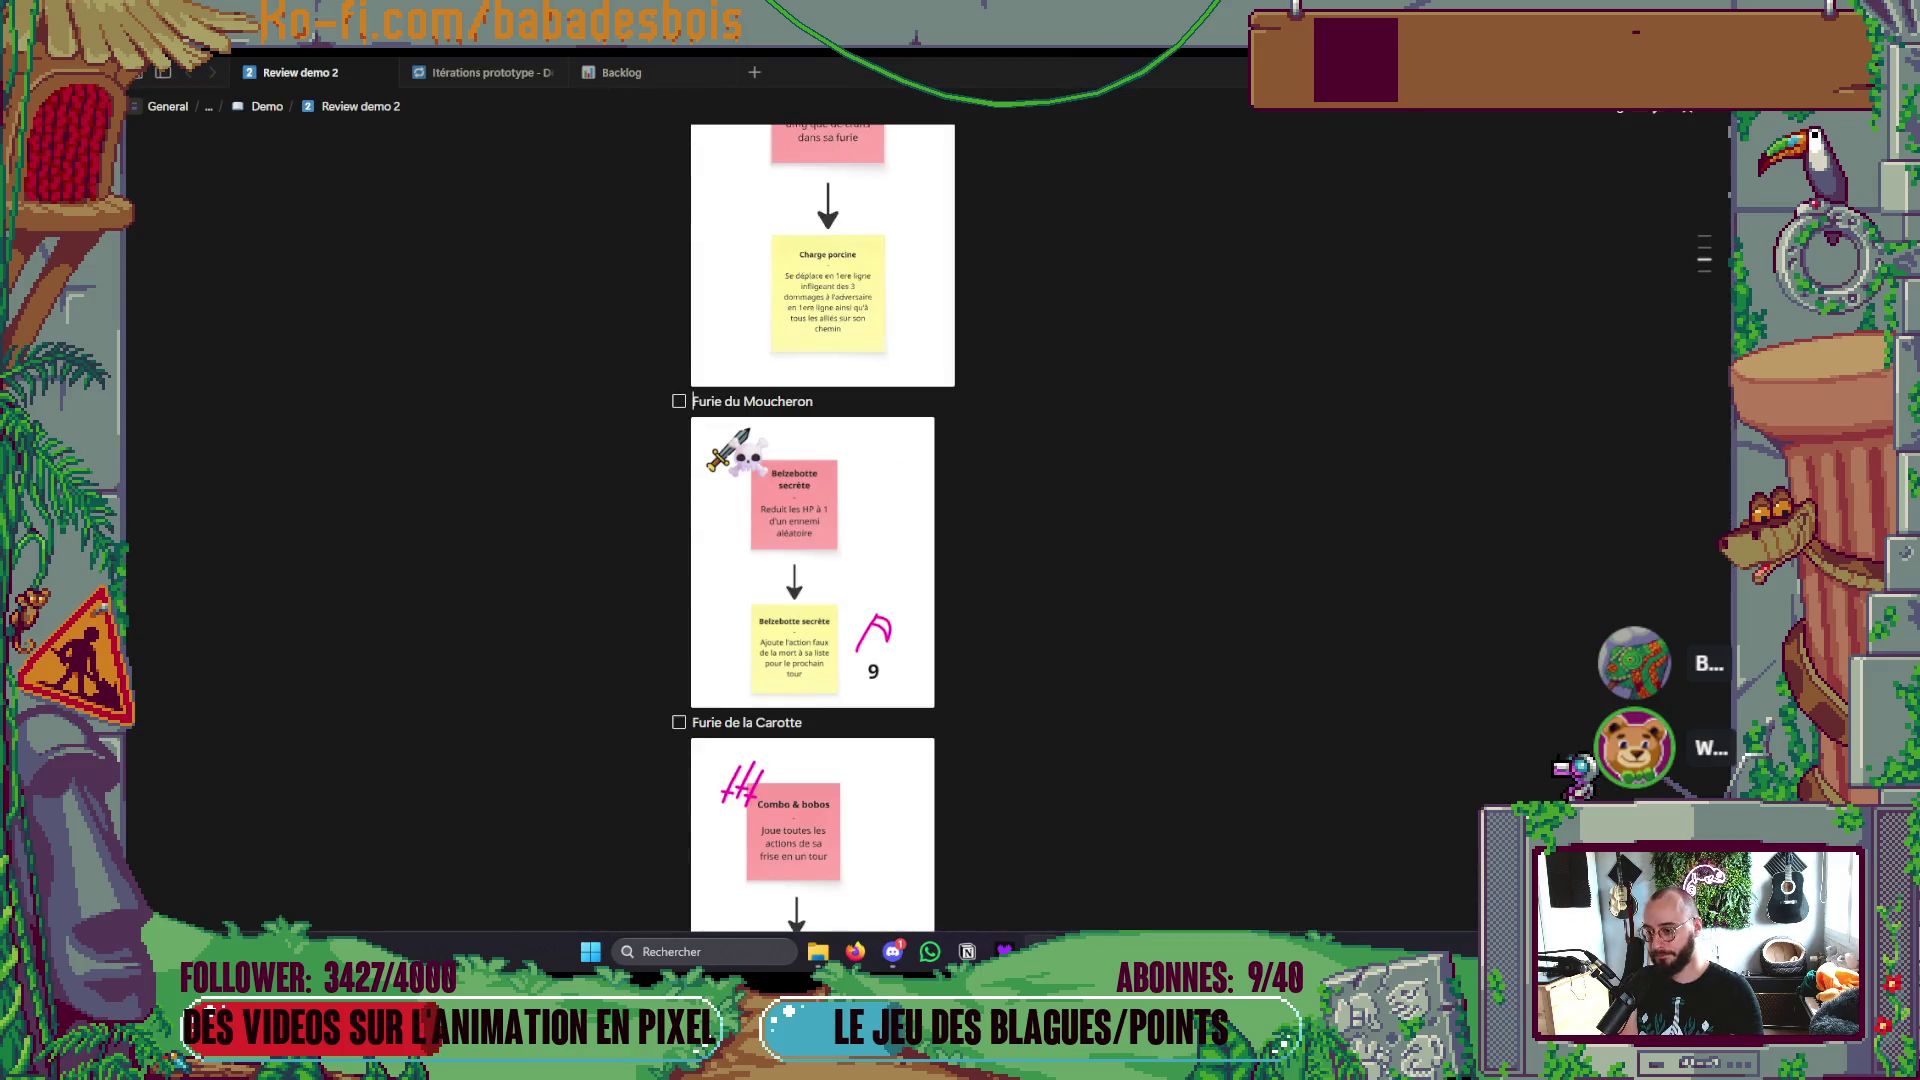
Step: Scroll down to Furie de la Carotte and select the first two game-design task lines
scroll(978, 726, "down", 5)
scroll(978, 726, "down", 3)
scroll(980, 726, "up", 12)
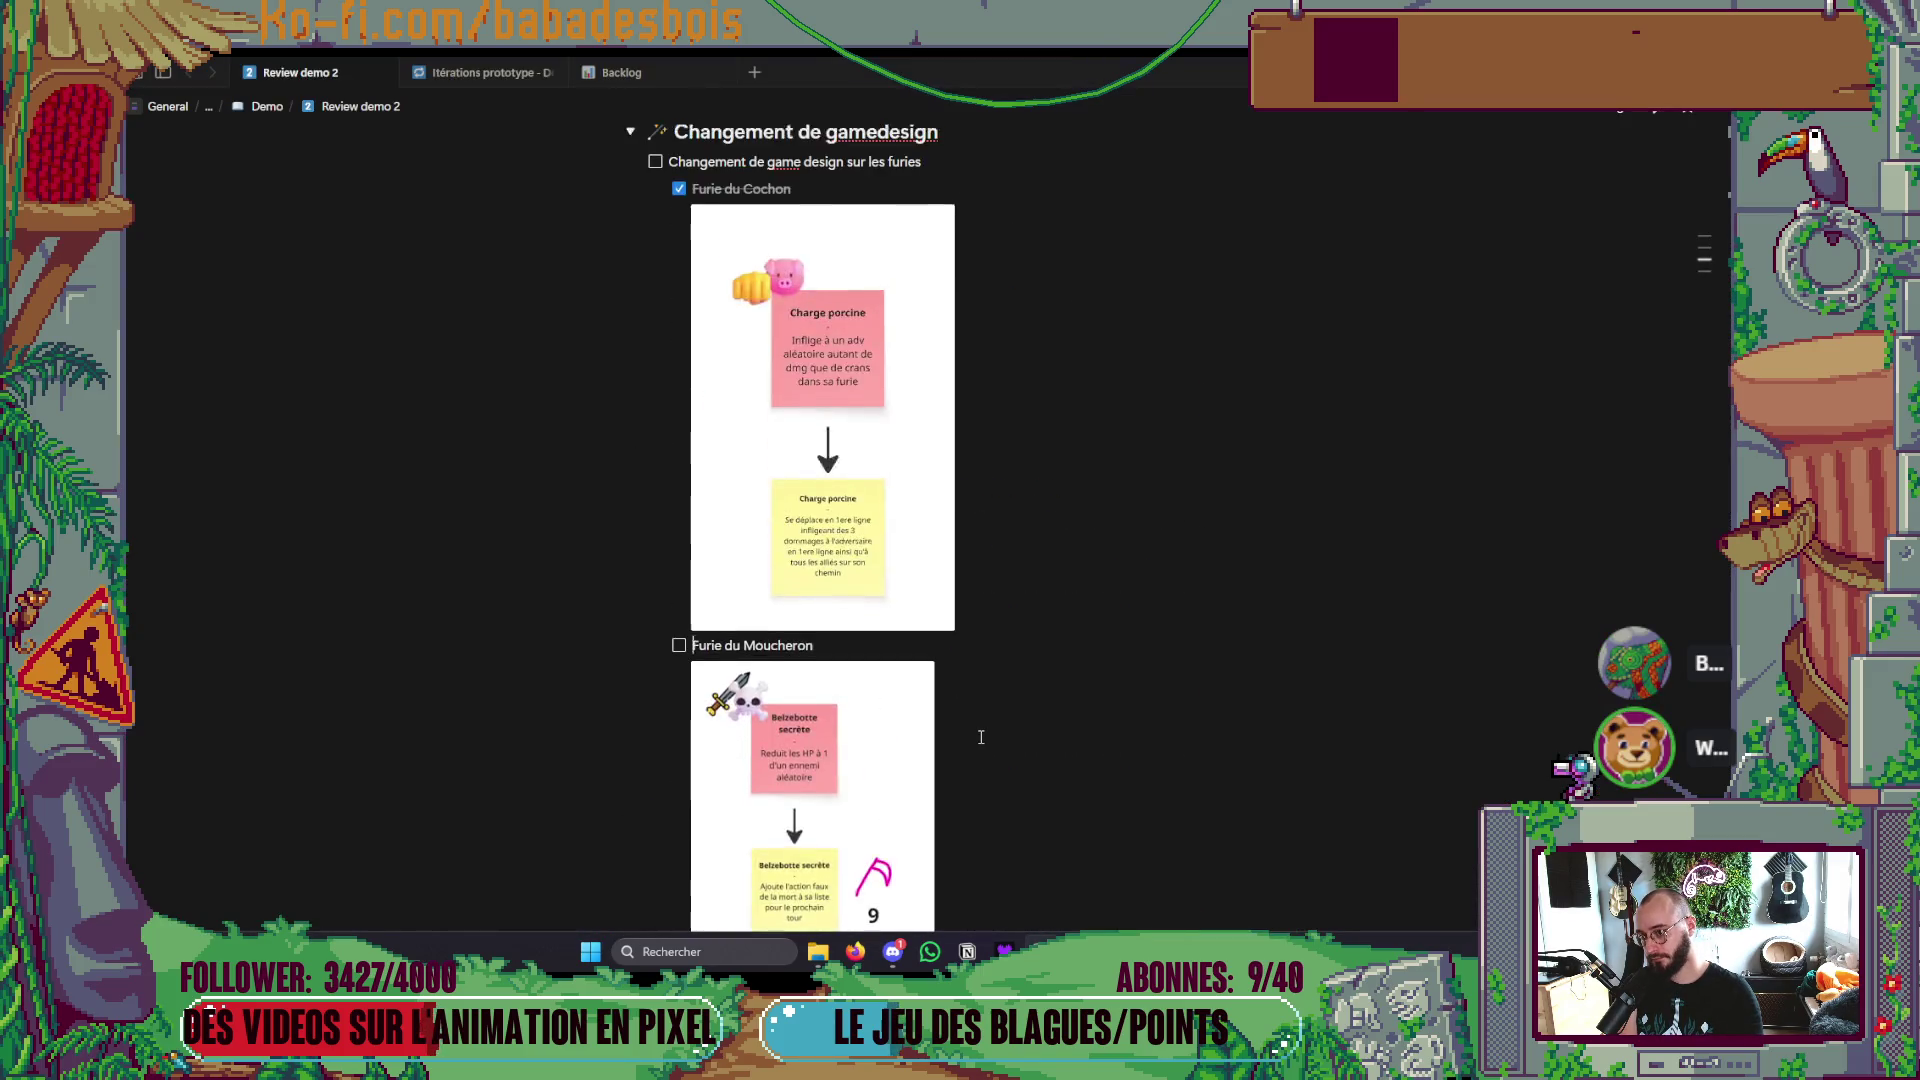
scroll(981, 727, "down", 10)
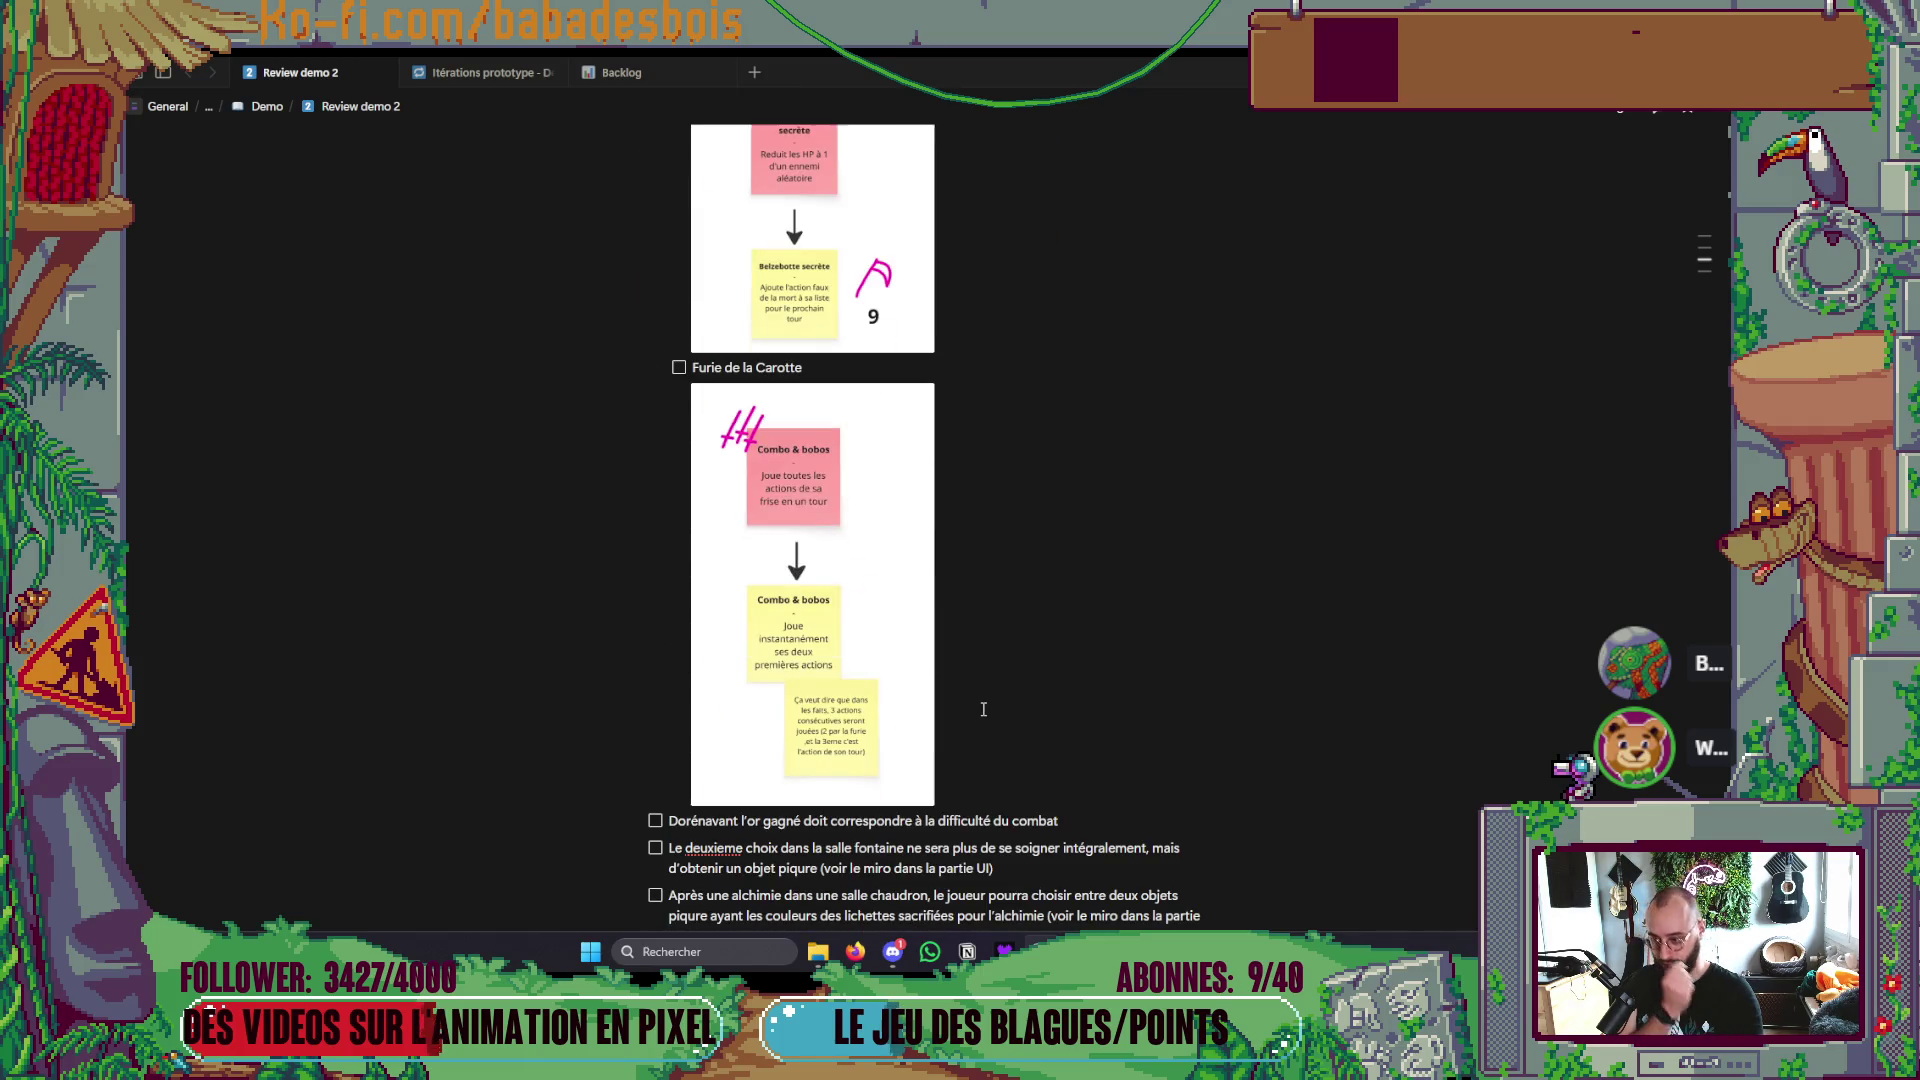
scroll(983, 708, "down", 1)
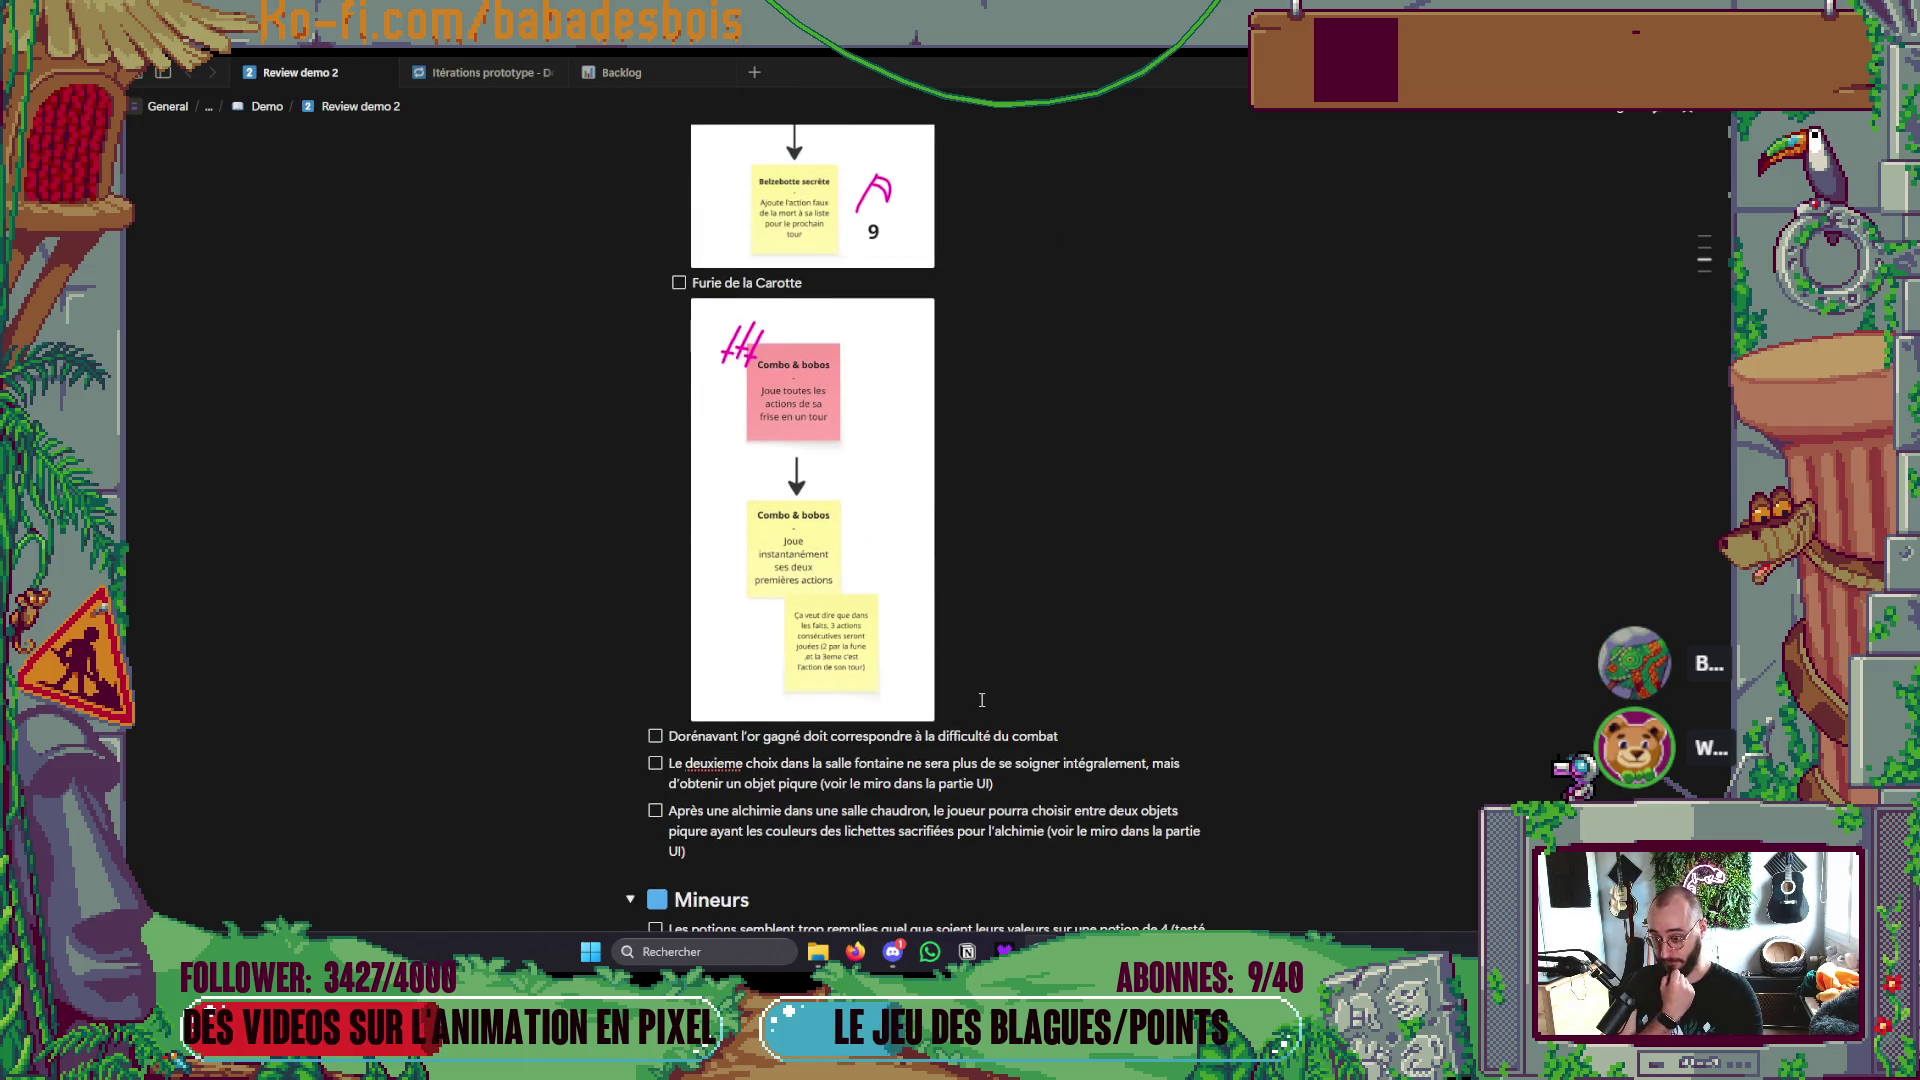
scroll(982, 704, "up", 3)
scroll(982, 700, "down", 5)
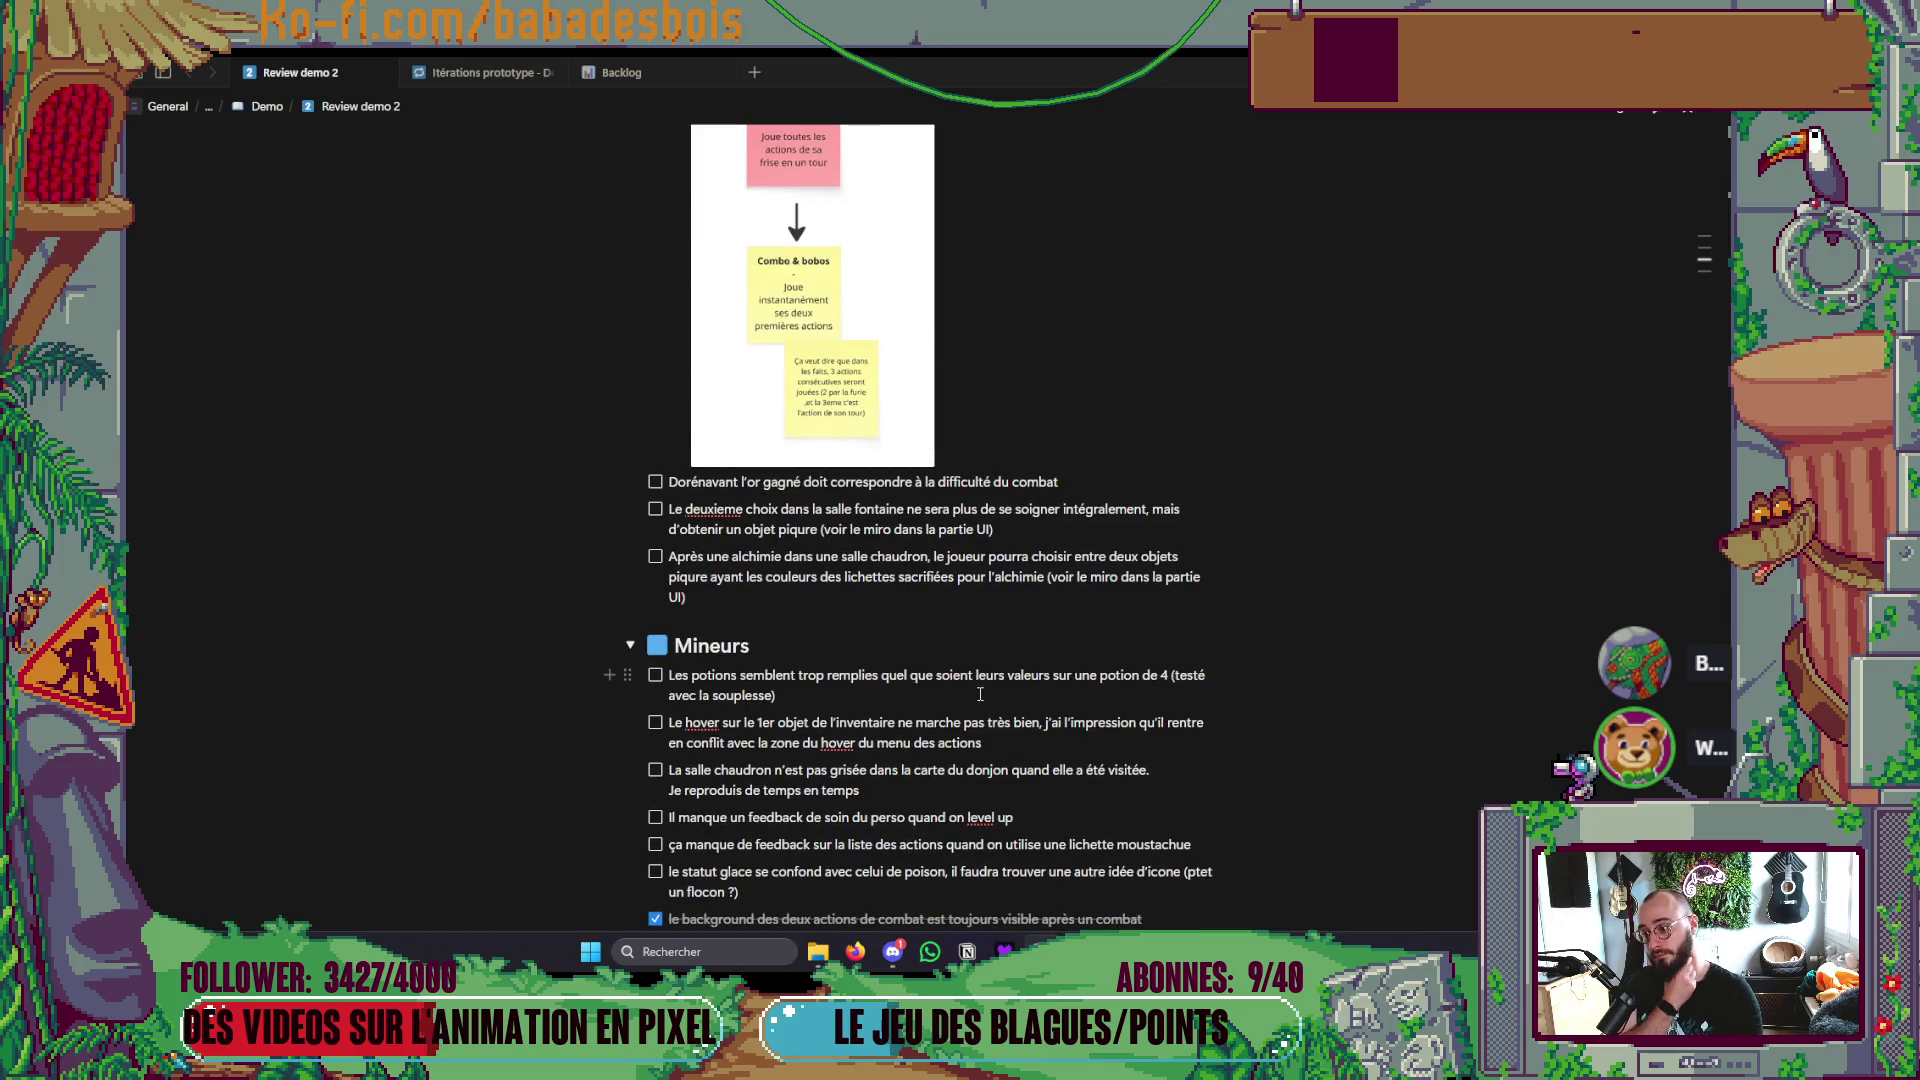
scroll(981, 697, "up", 3)
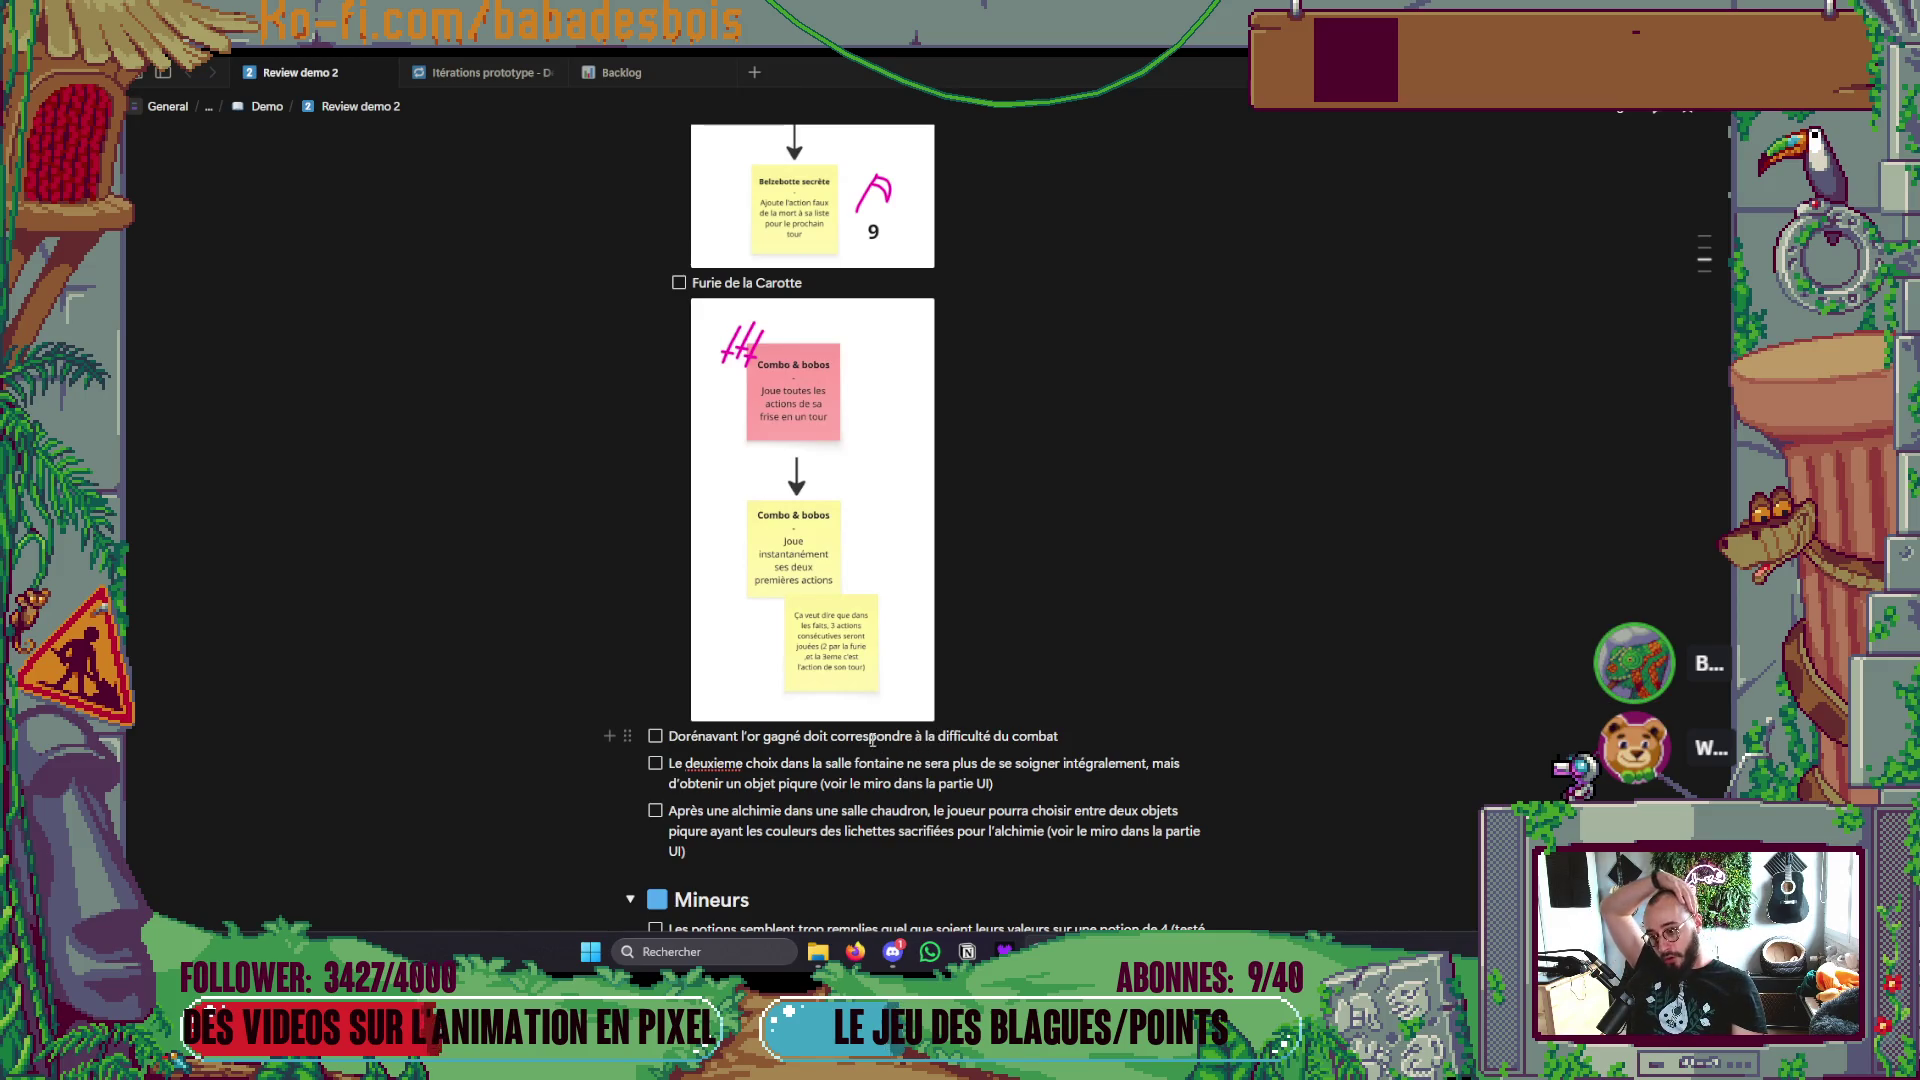
mouse_move(1019, 785)
left_mouse_down()
mouse_move(675, 765)
mouse_move(669, 742)
left_mouse_up()
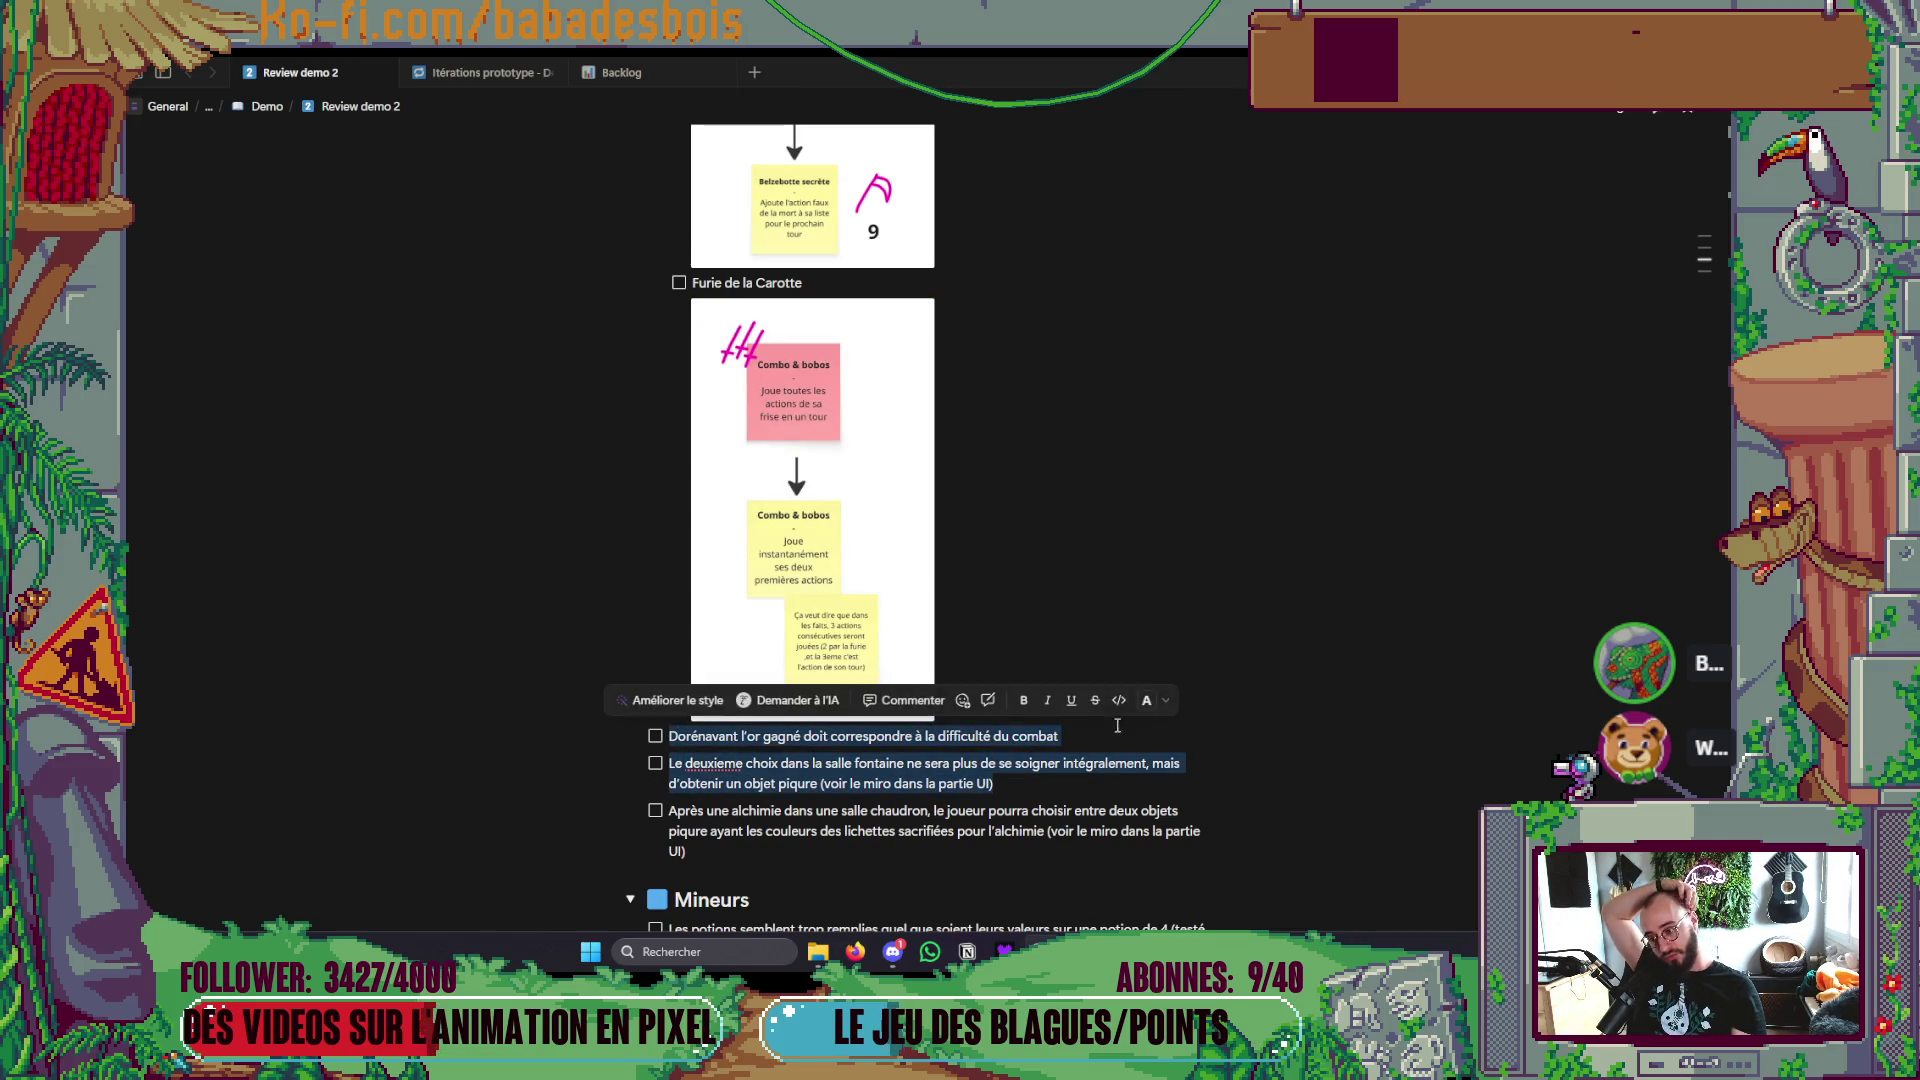
left_click(1070, 719)
scroll(1070, 719, "down", 3)
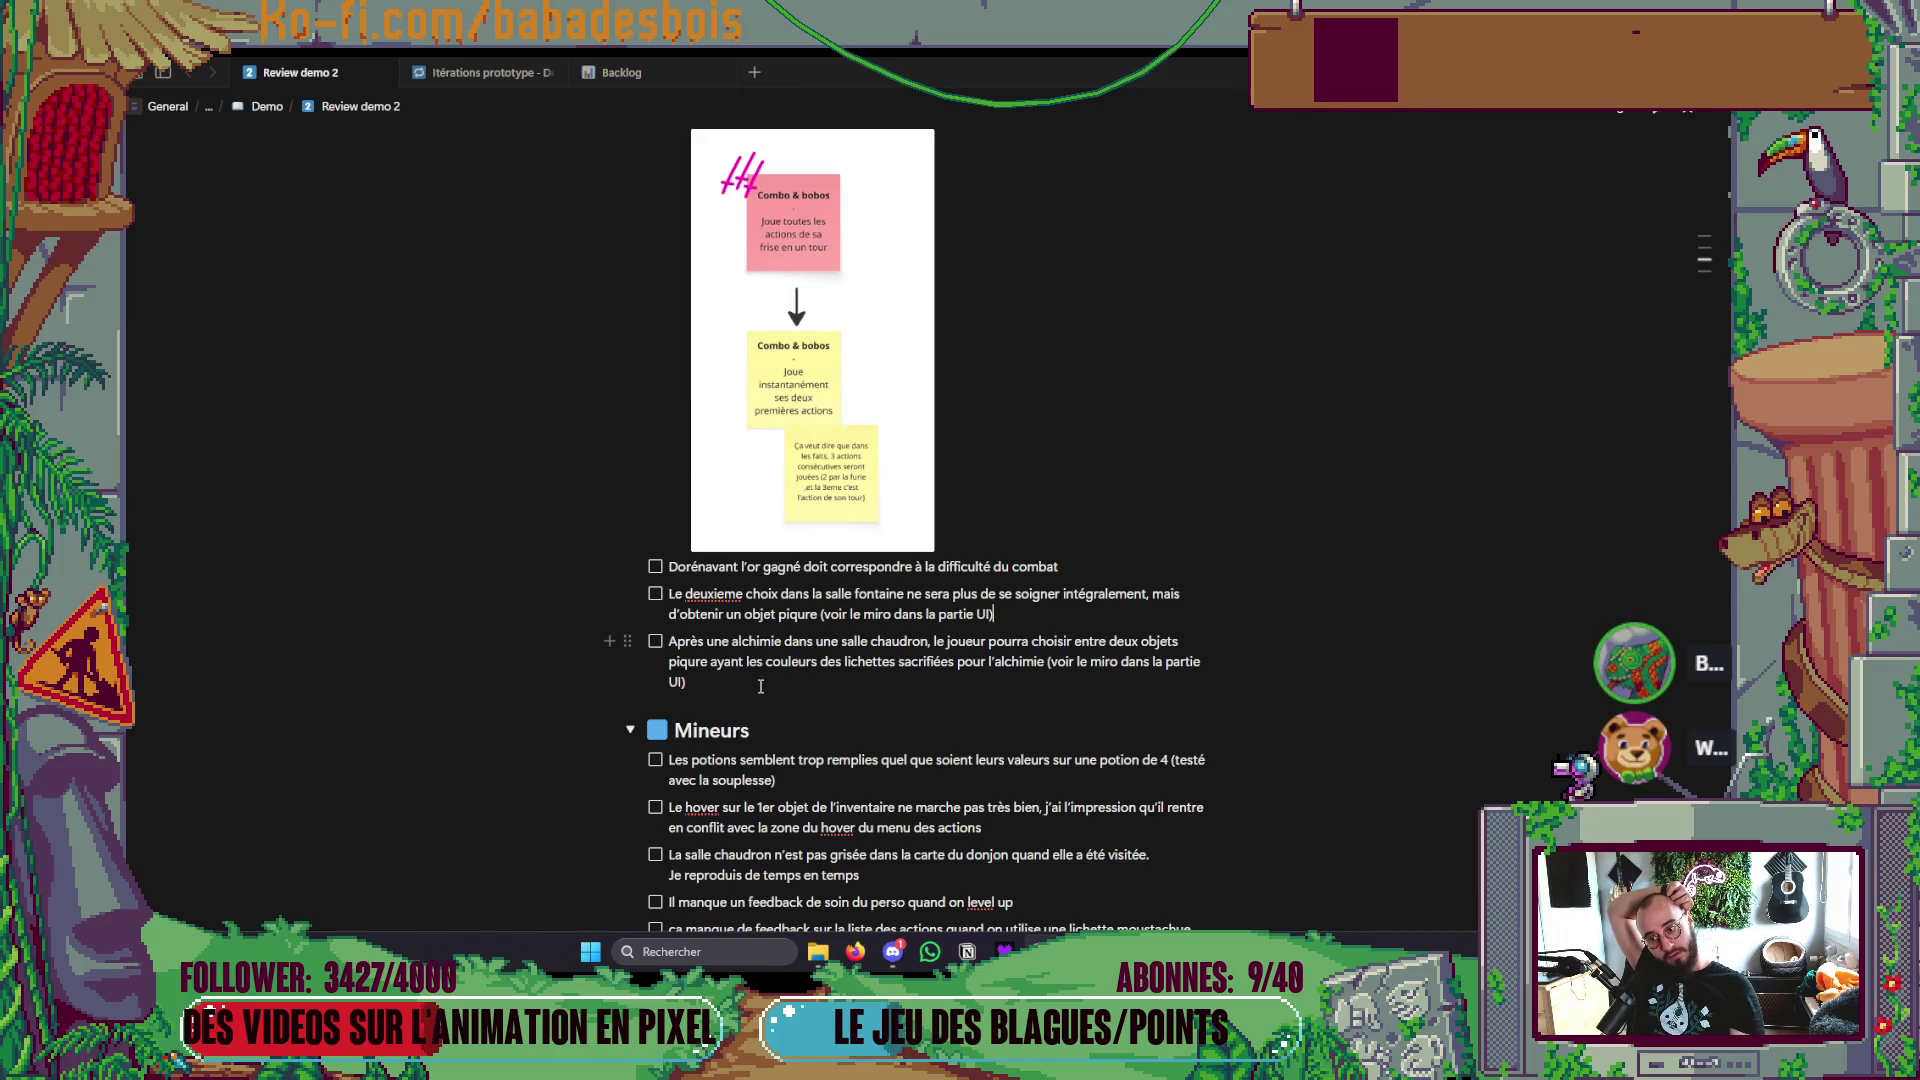
left_click_drag(760, 686, 670, 658)
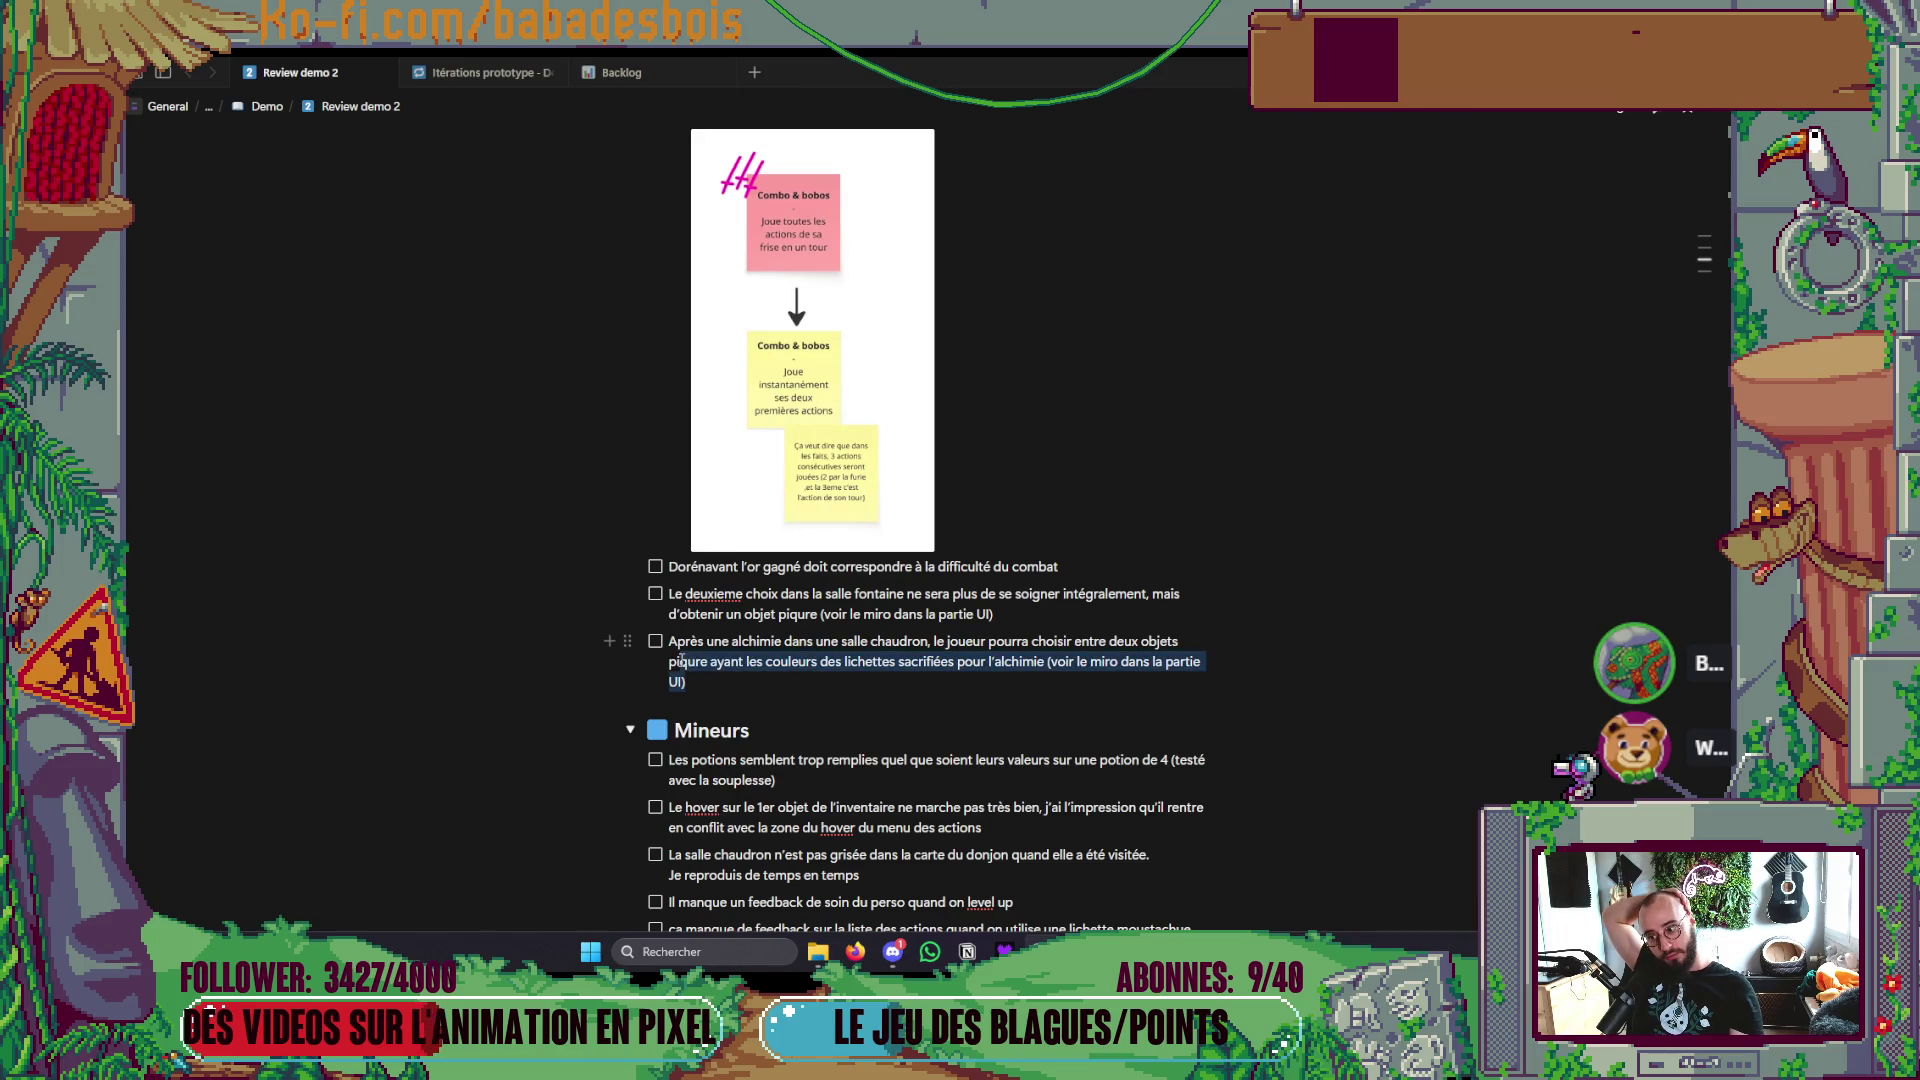
left_click(785, 688)
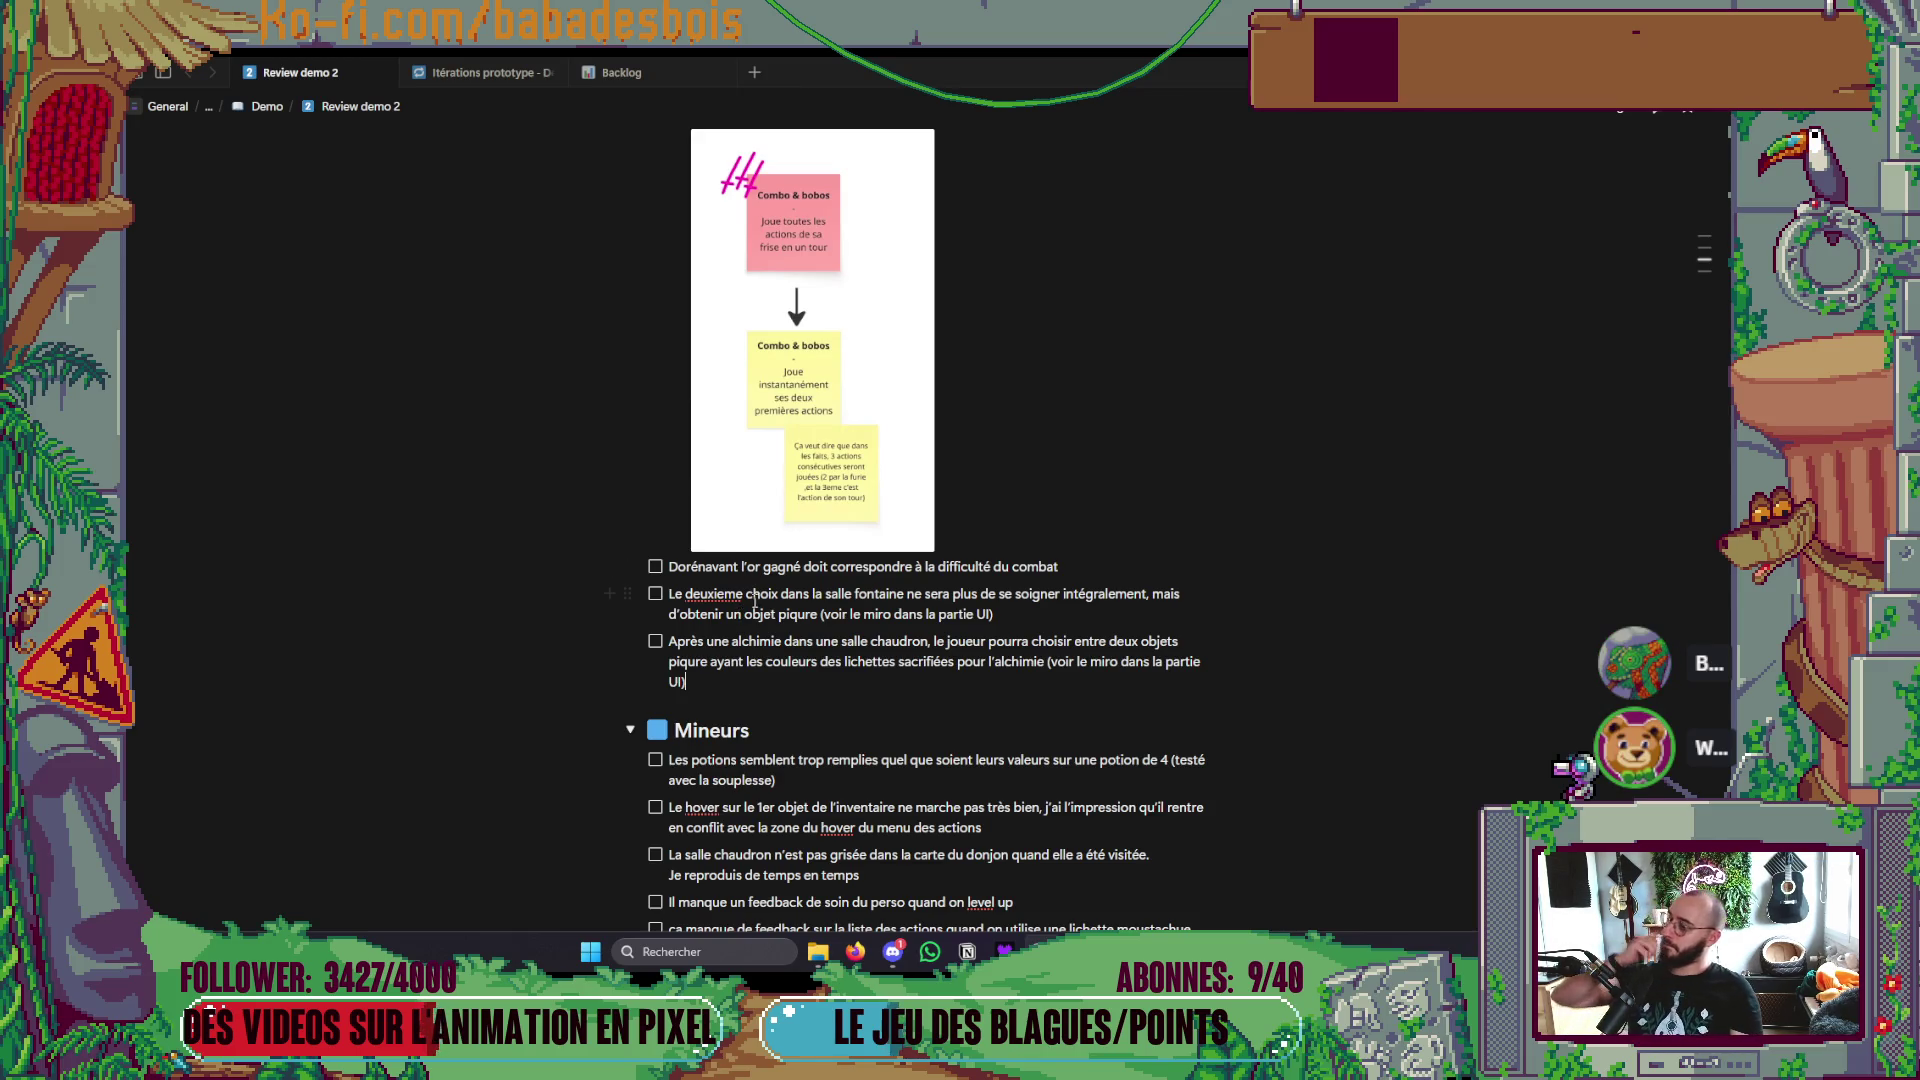
scroll(757, 600, "down", 1)
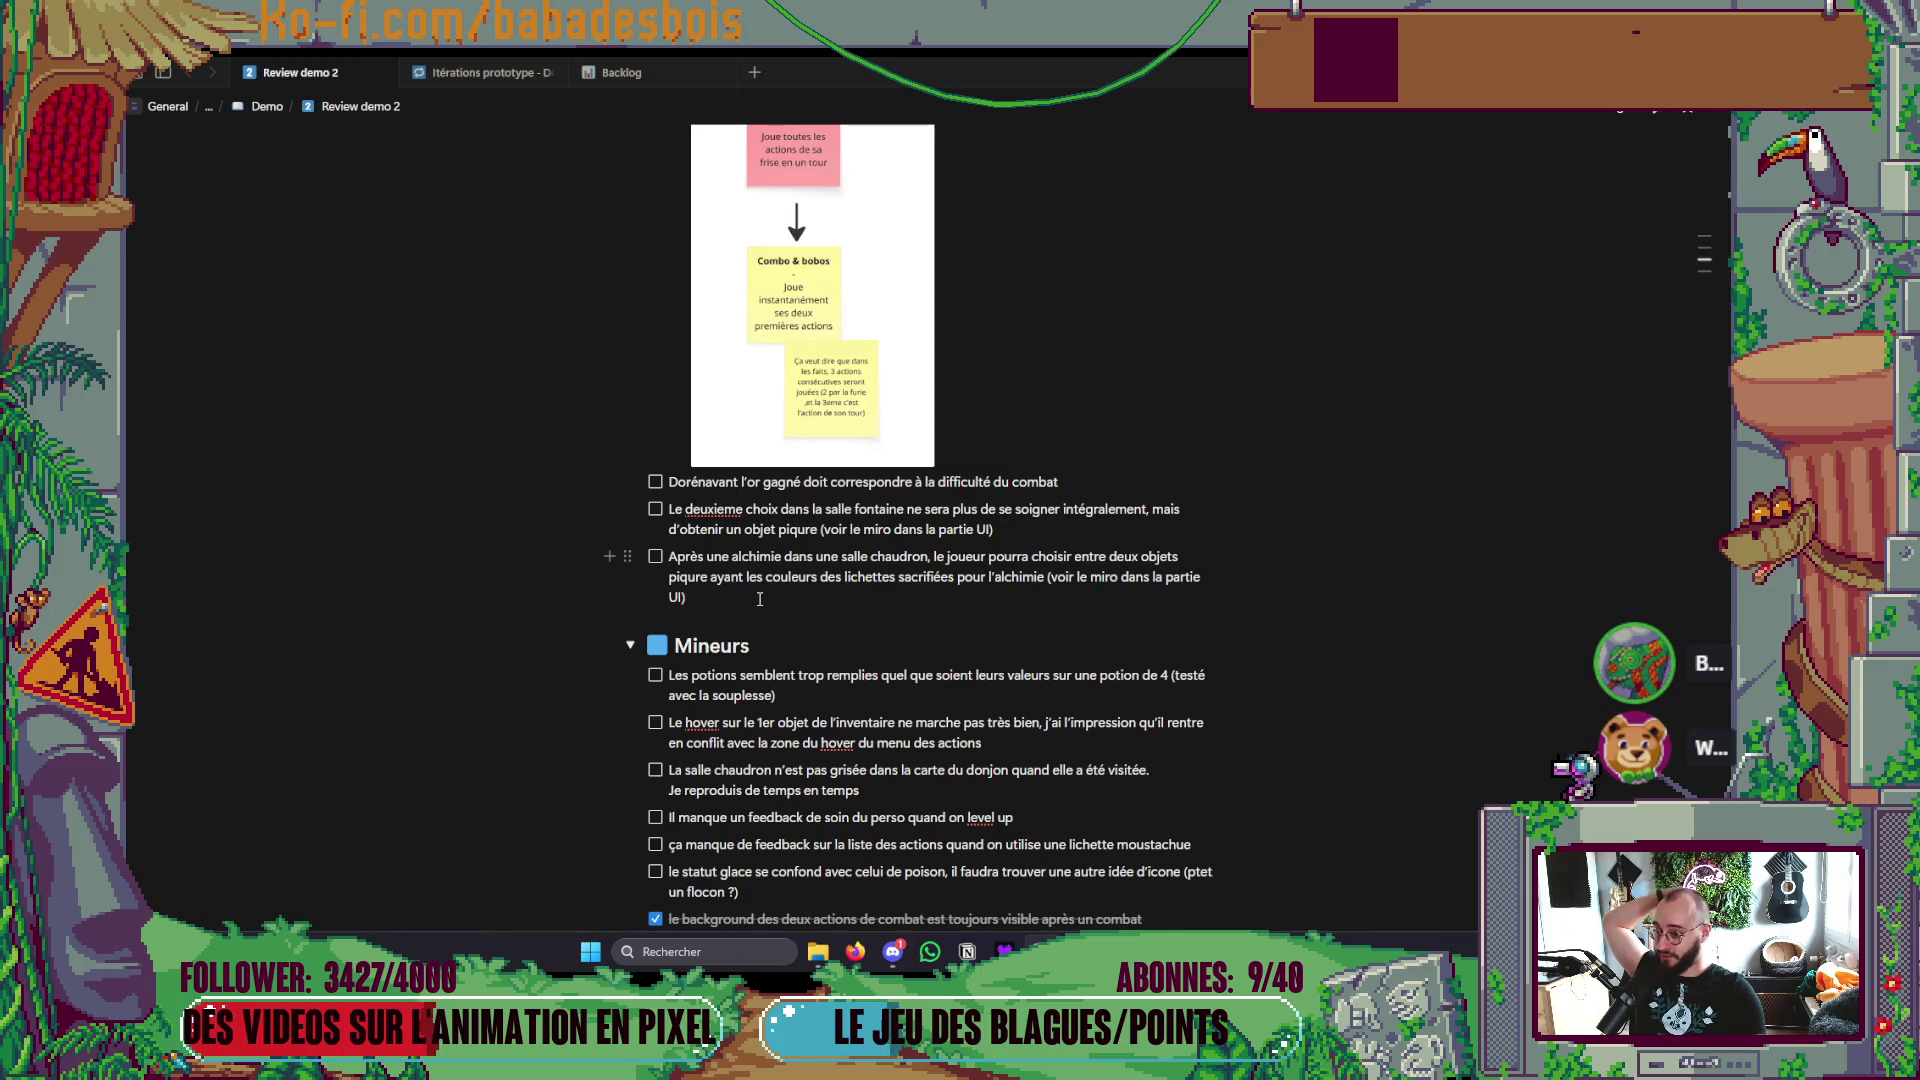
scroll(770, 595, "up", 10)
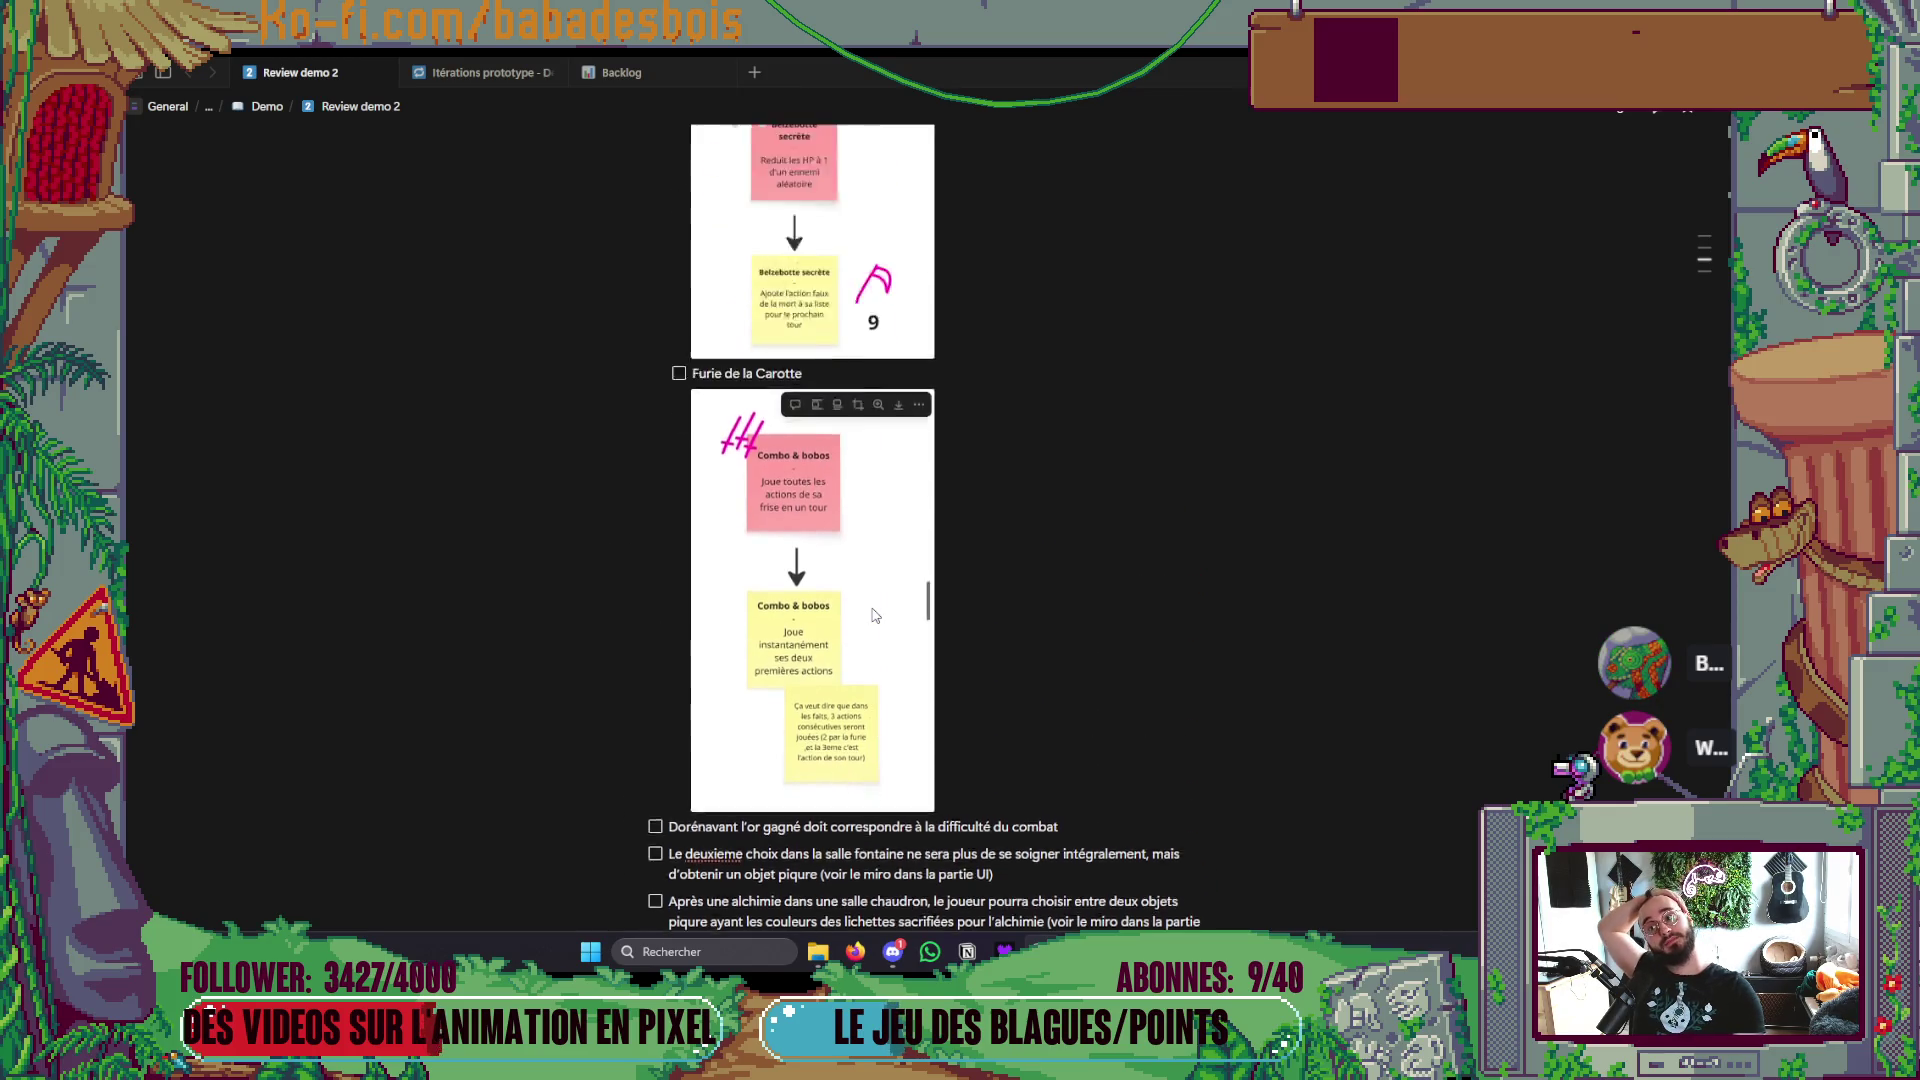
scroll(880, 615, "up", 3)
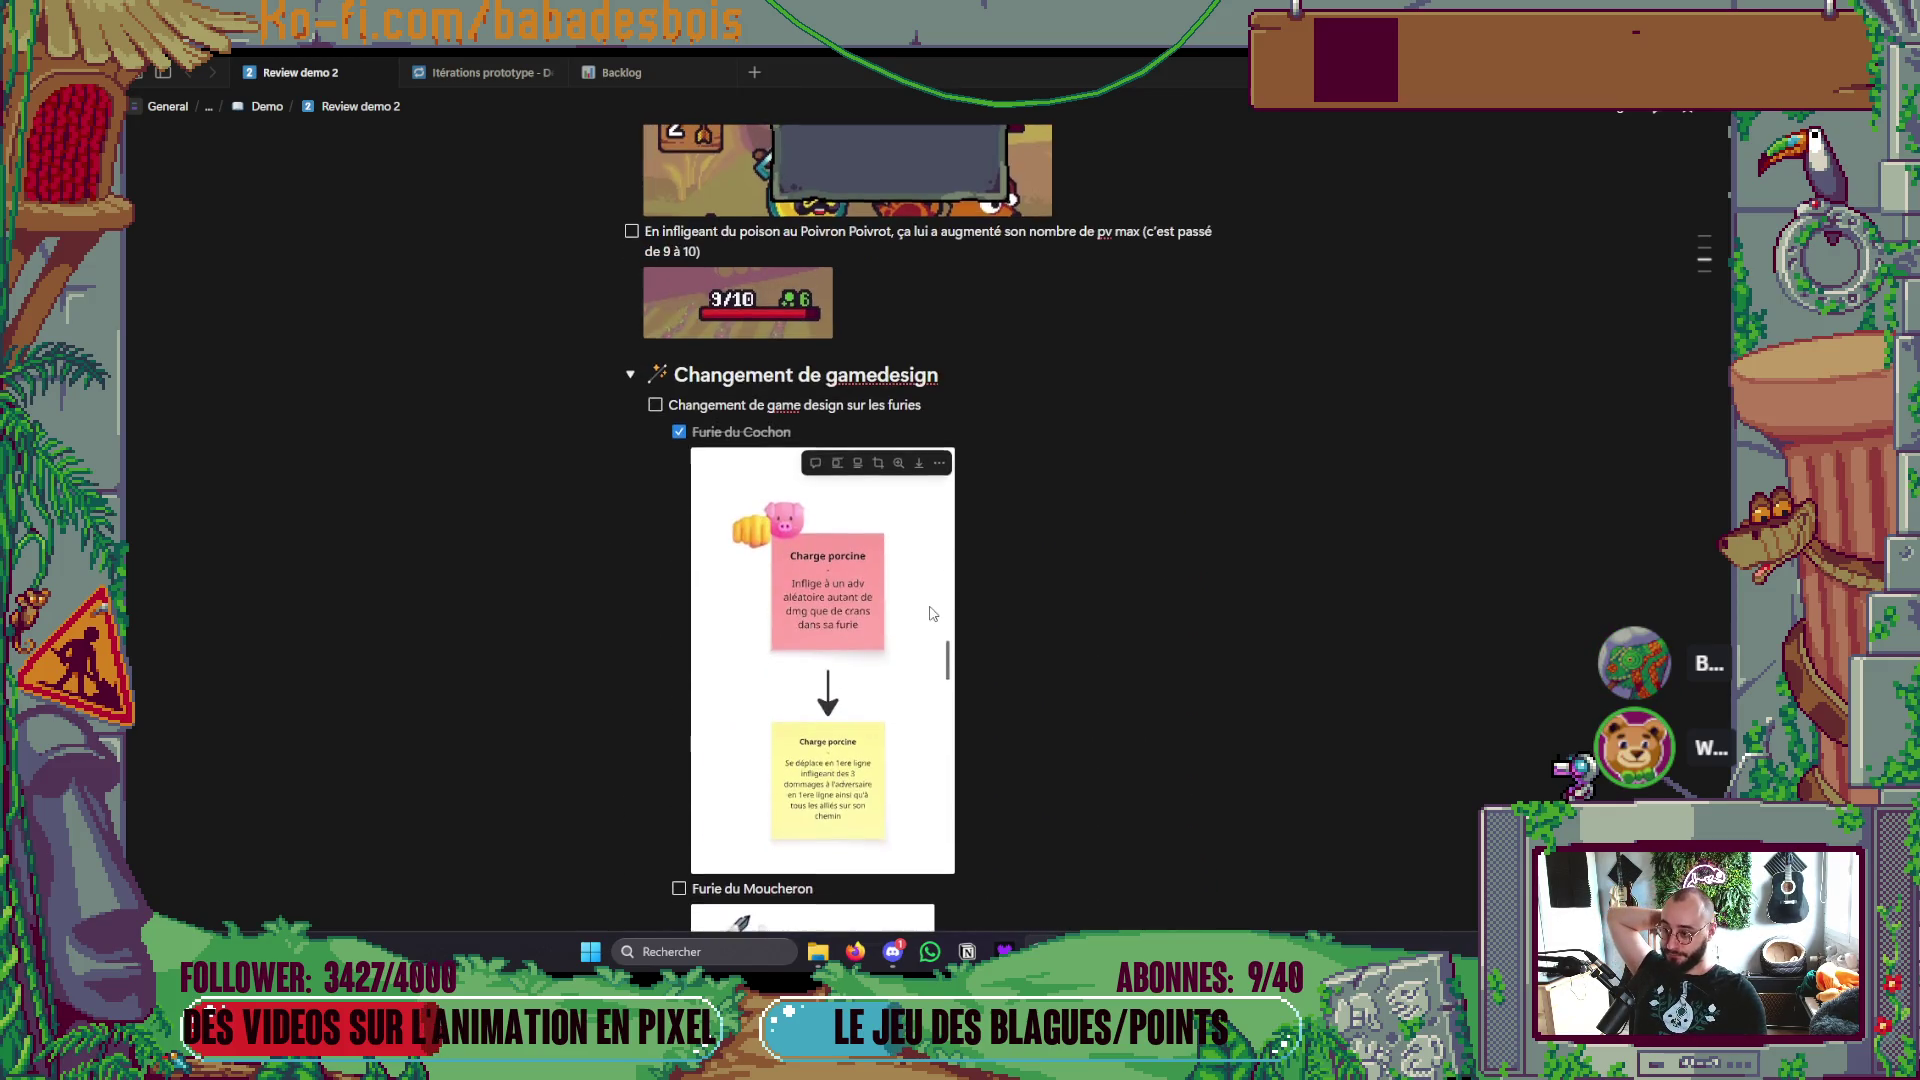
scroll(900, 612, "down", 6)
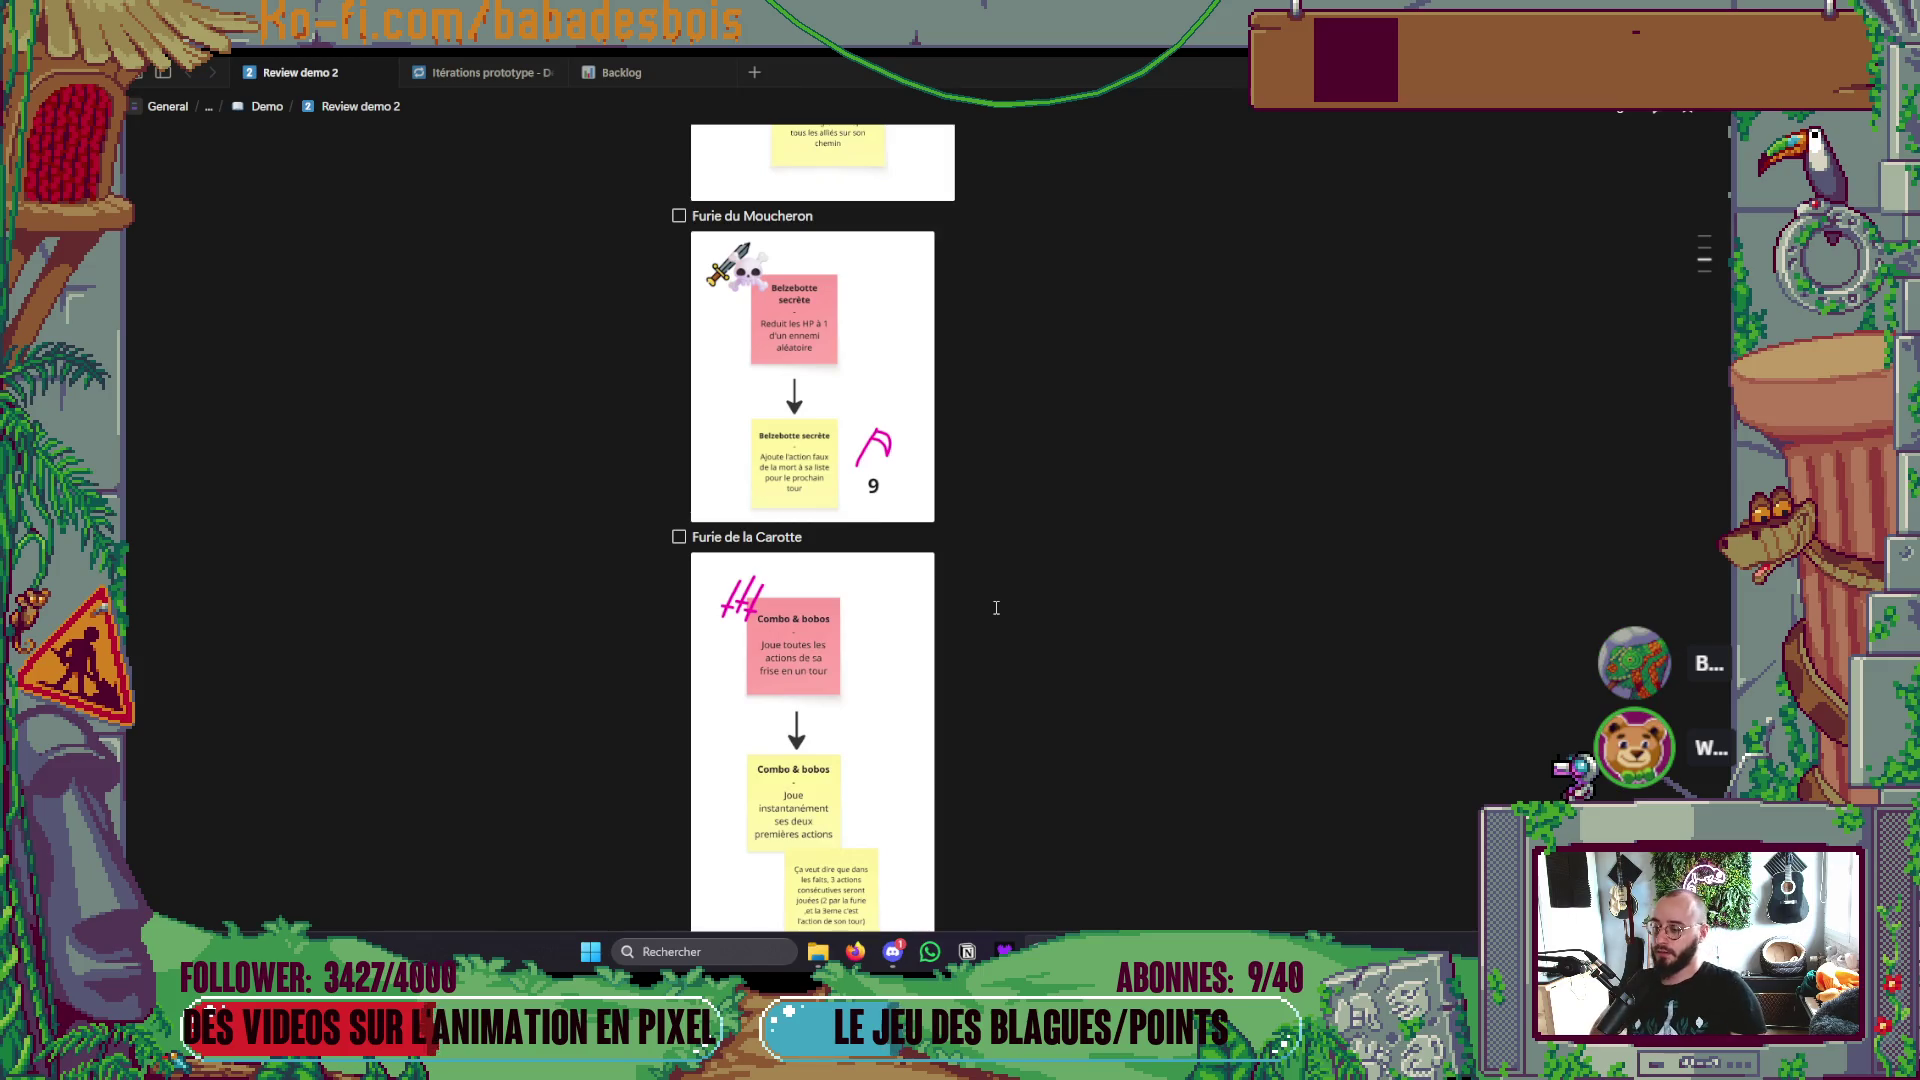
scroll(960, 620, "down", 5)
left_click(915, 625)
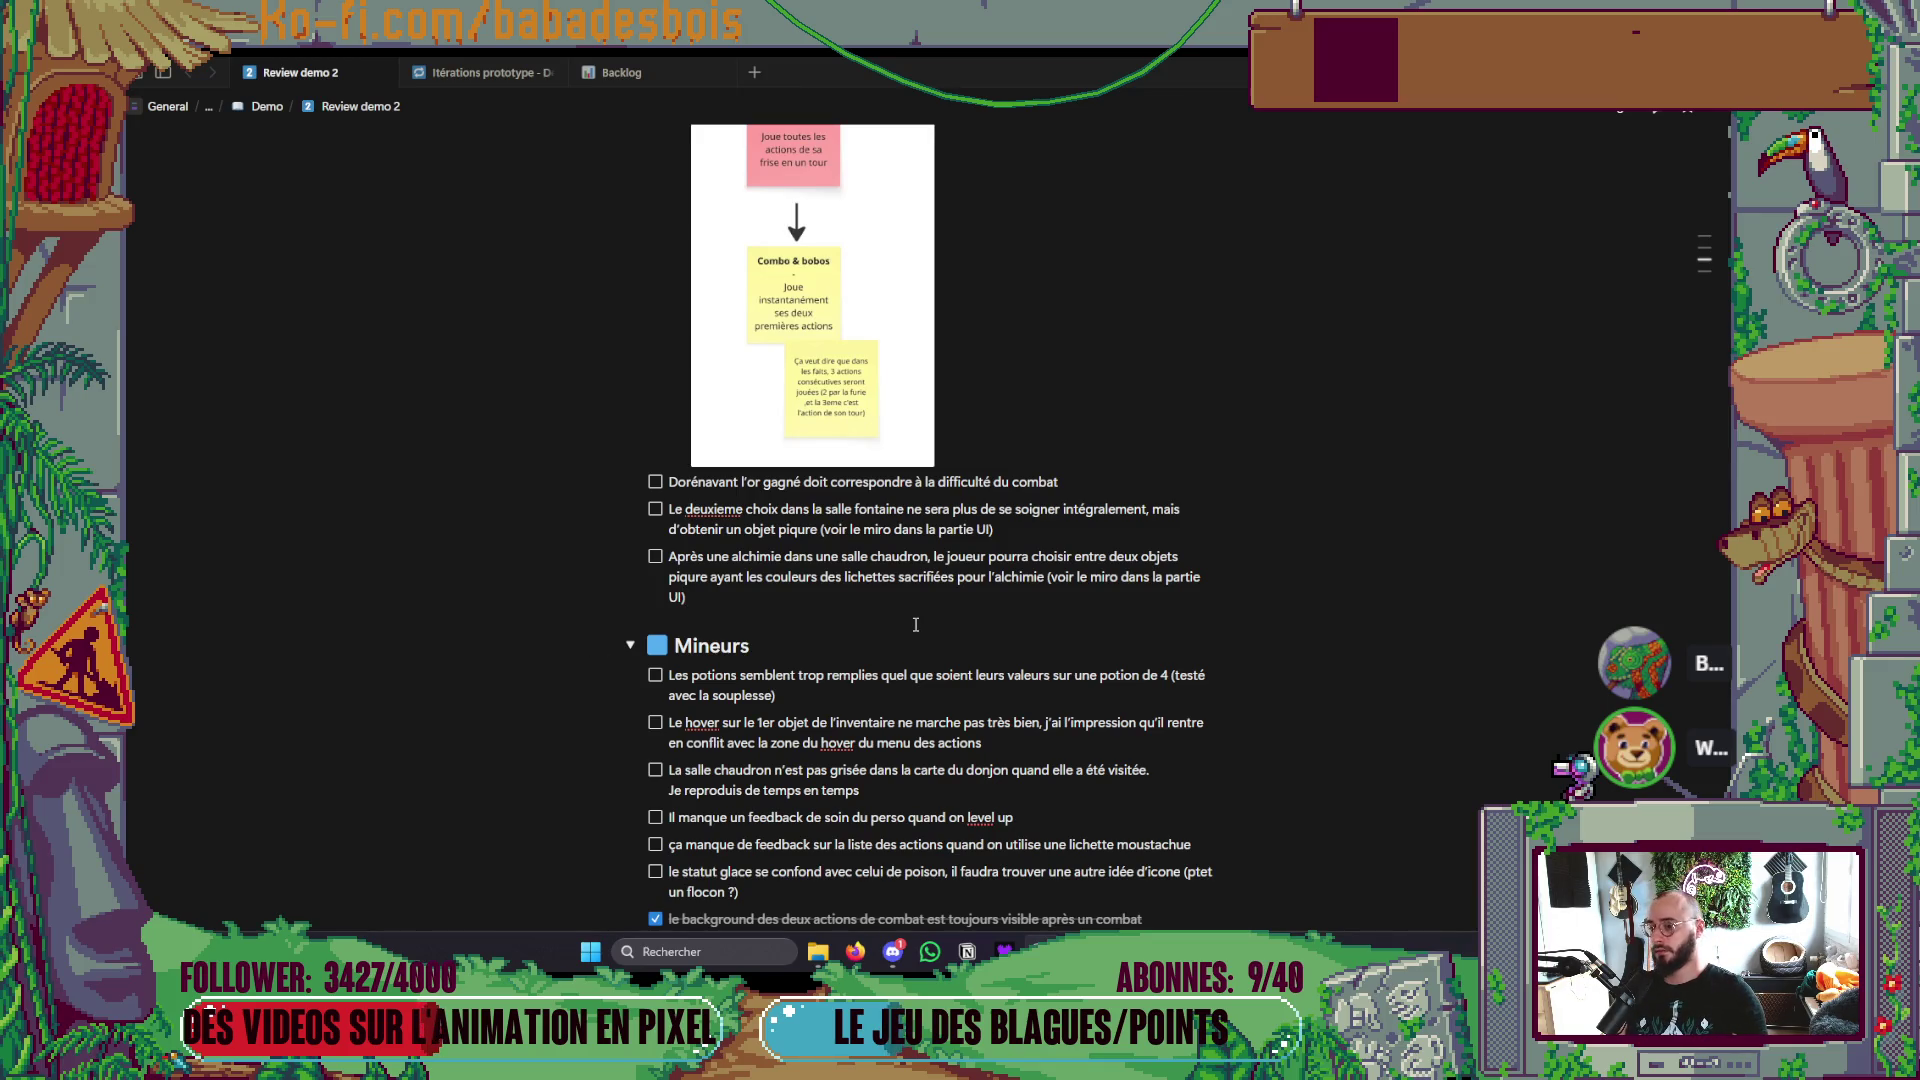
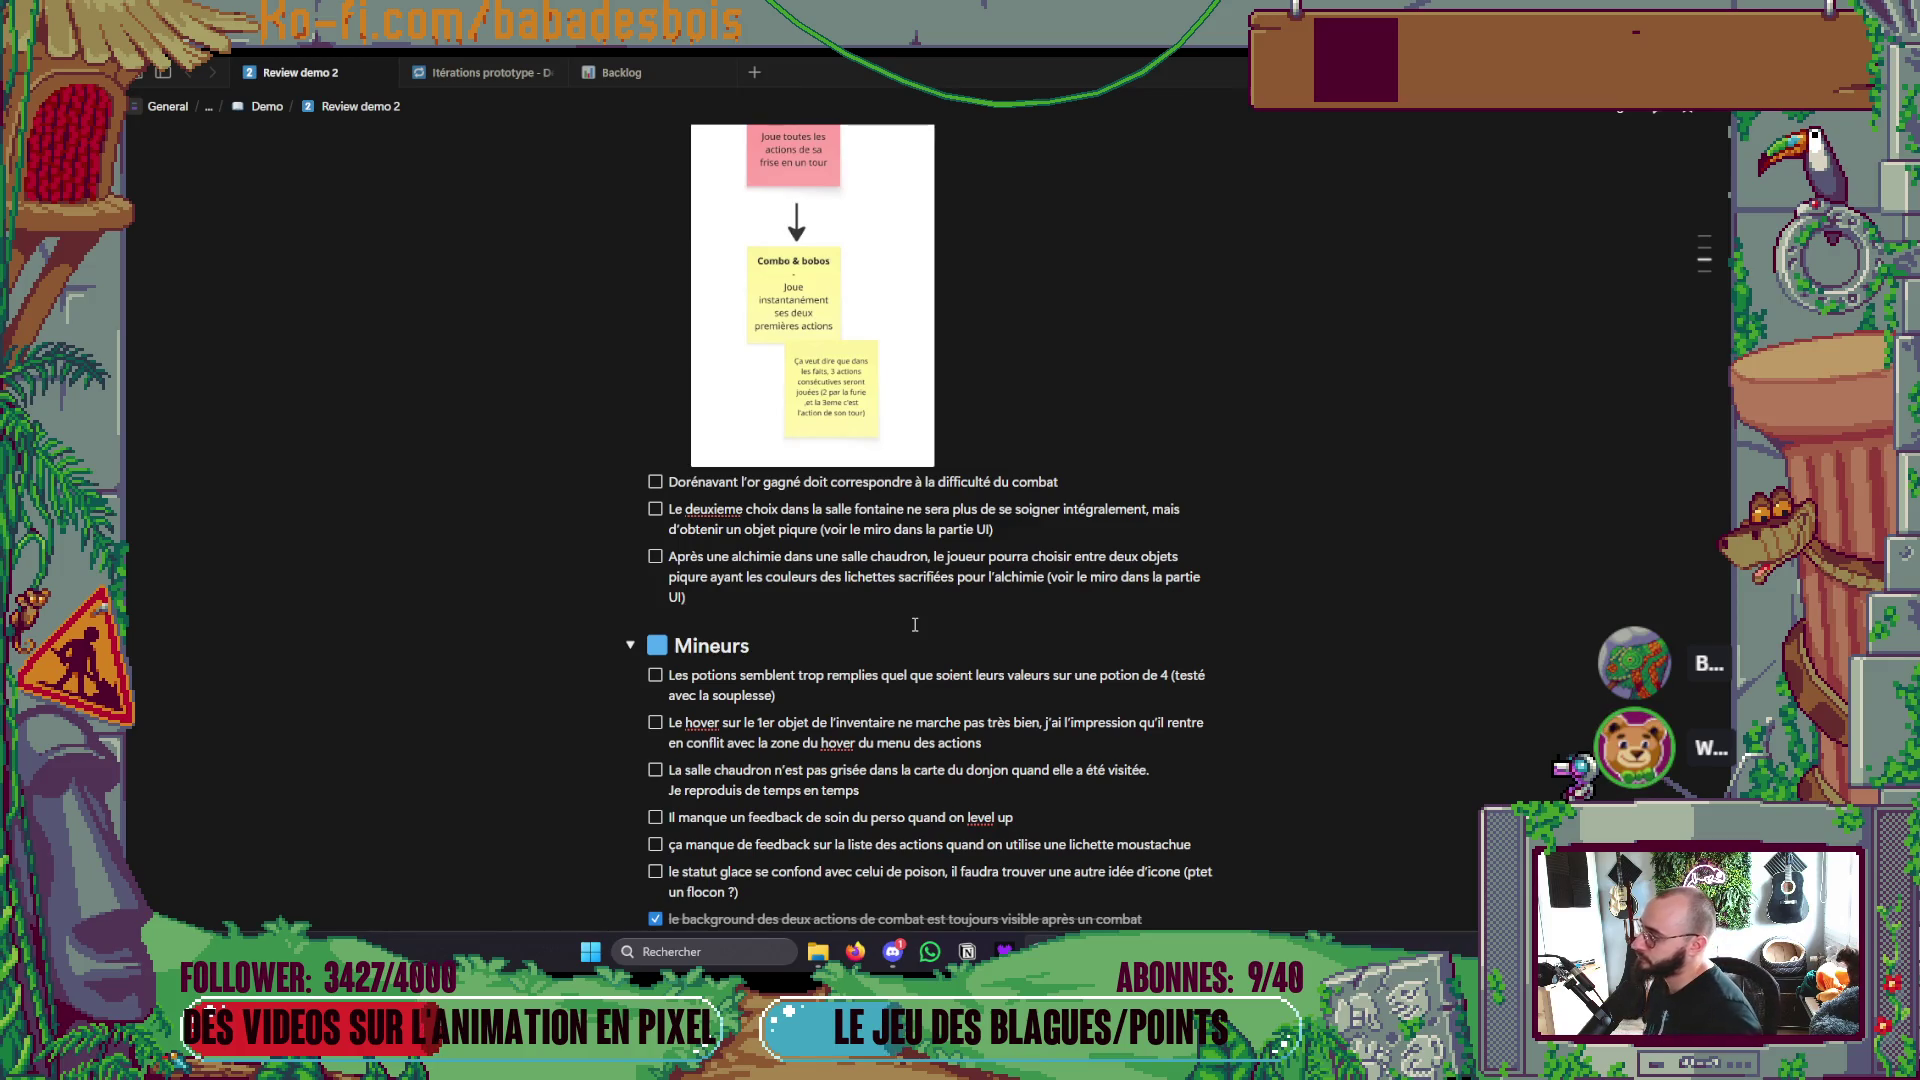
Step: Edit the ends of the alchimie and chaudron checklist items in the Notion notes
left_click(914, 624)
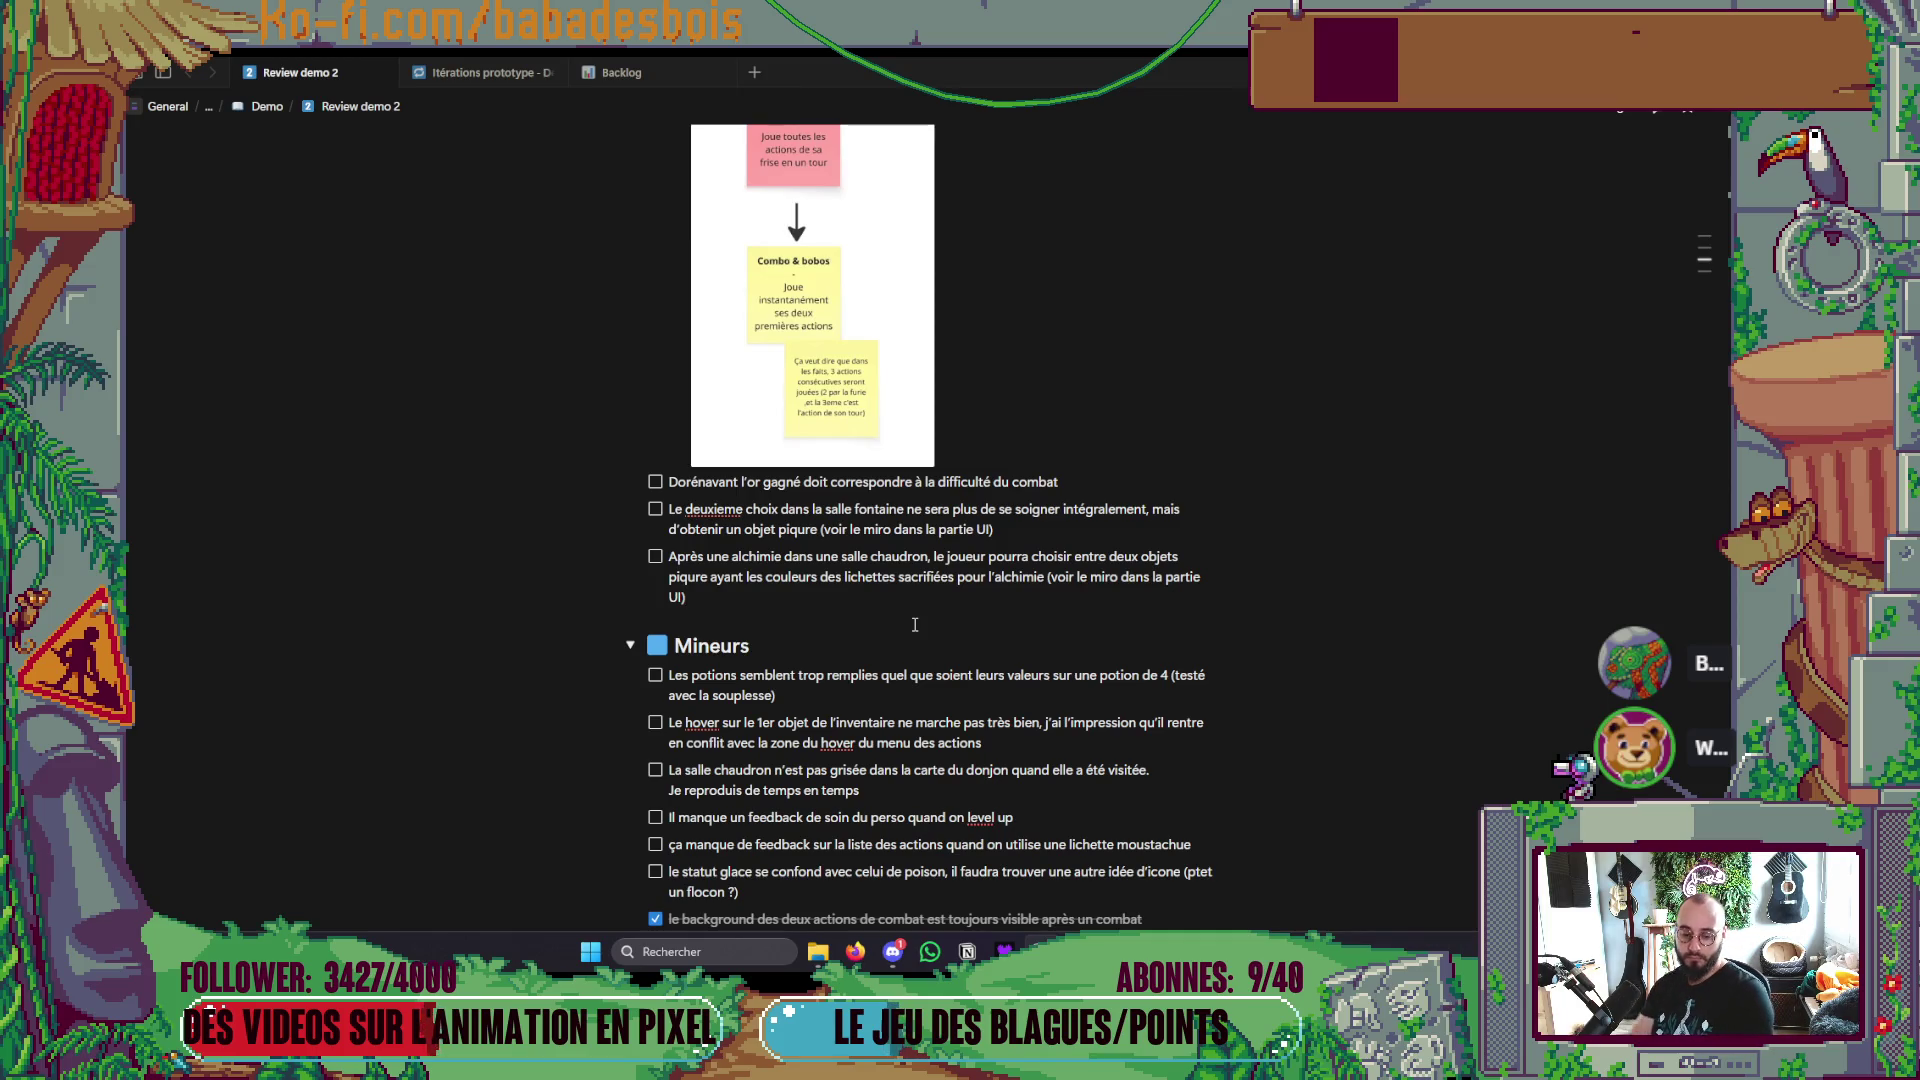
left_click(914, 625)
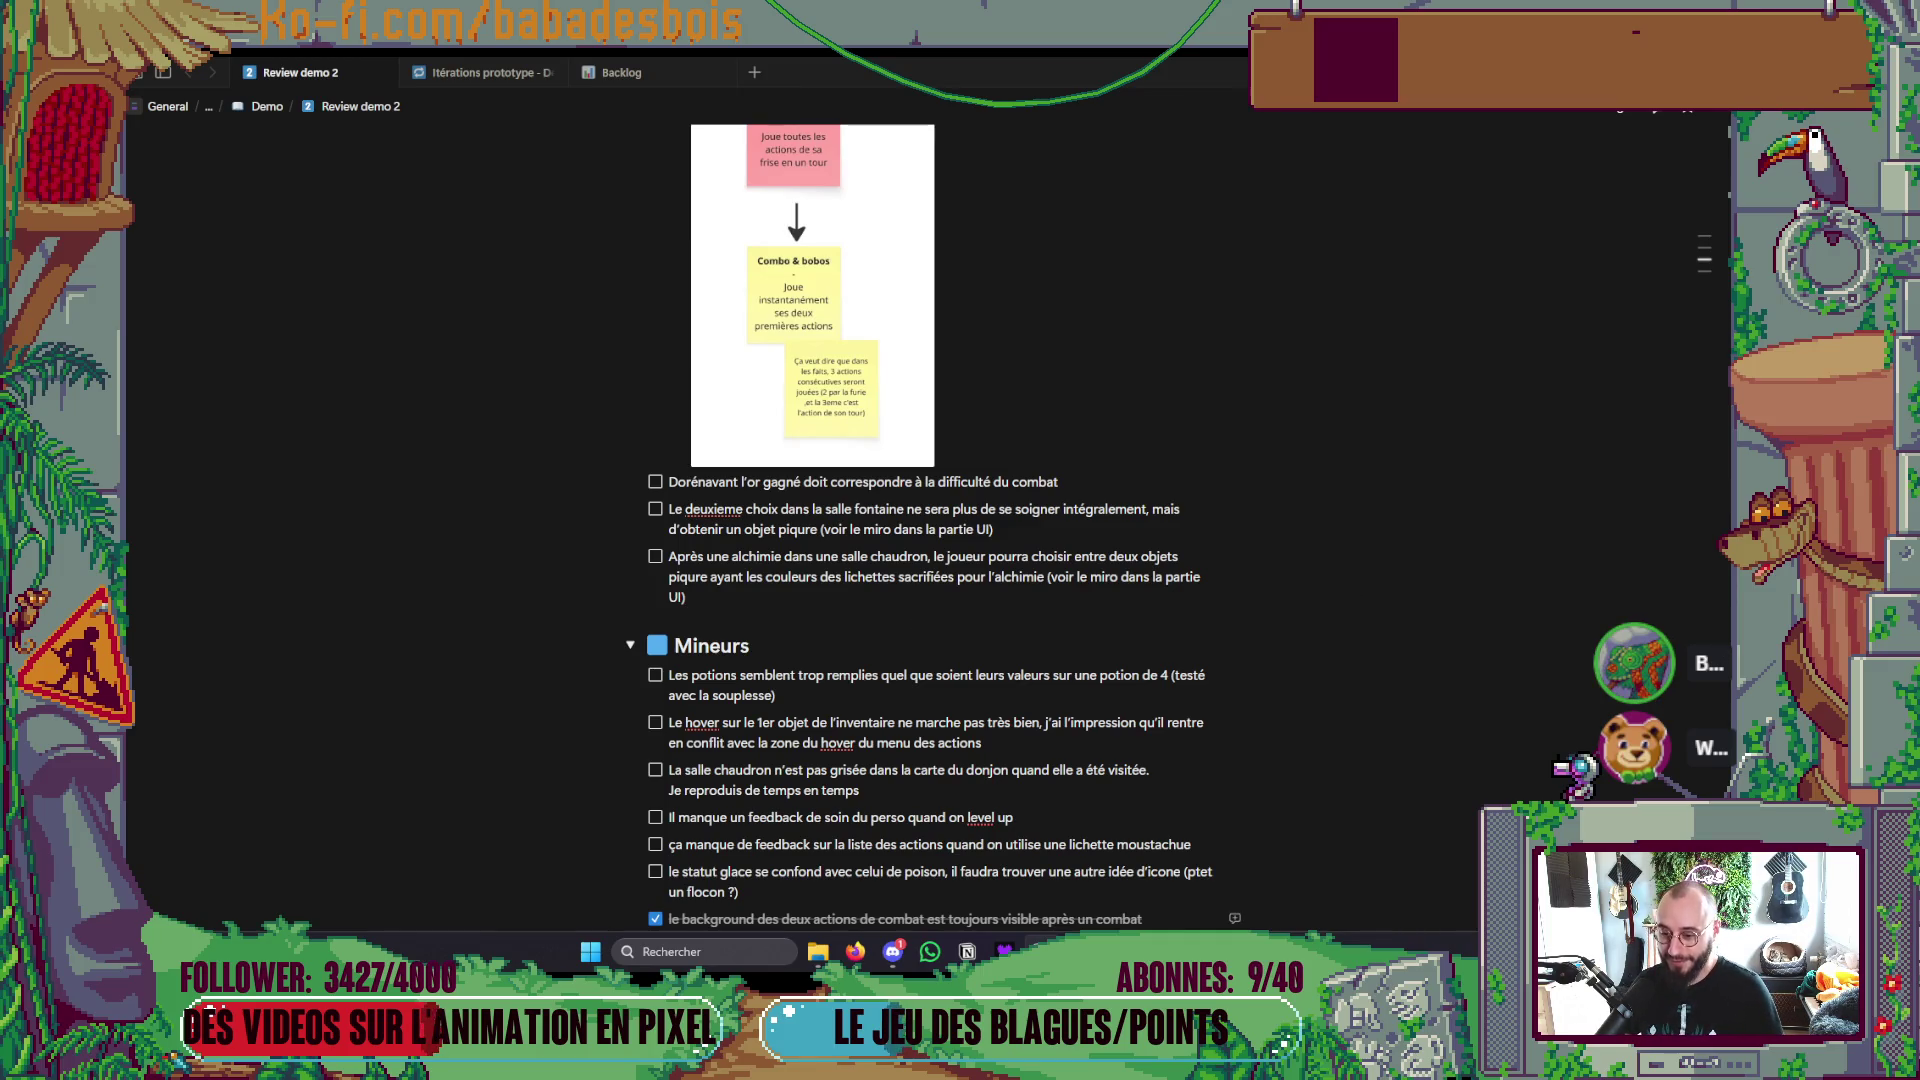
key("alt+Tab")
Step: Create a new 600×600 px sprite in Aseprite and pick orange as the drawing colour
left_click(195, 106)
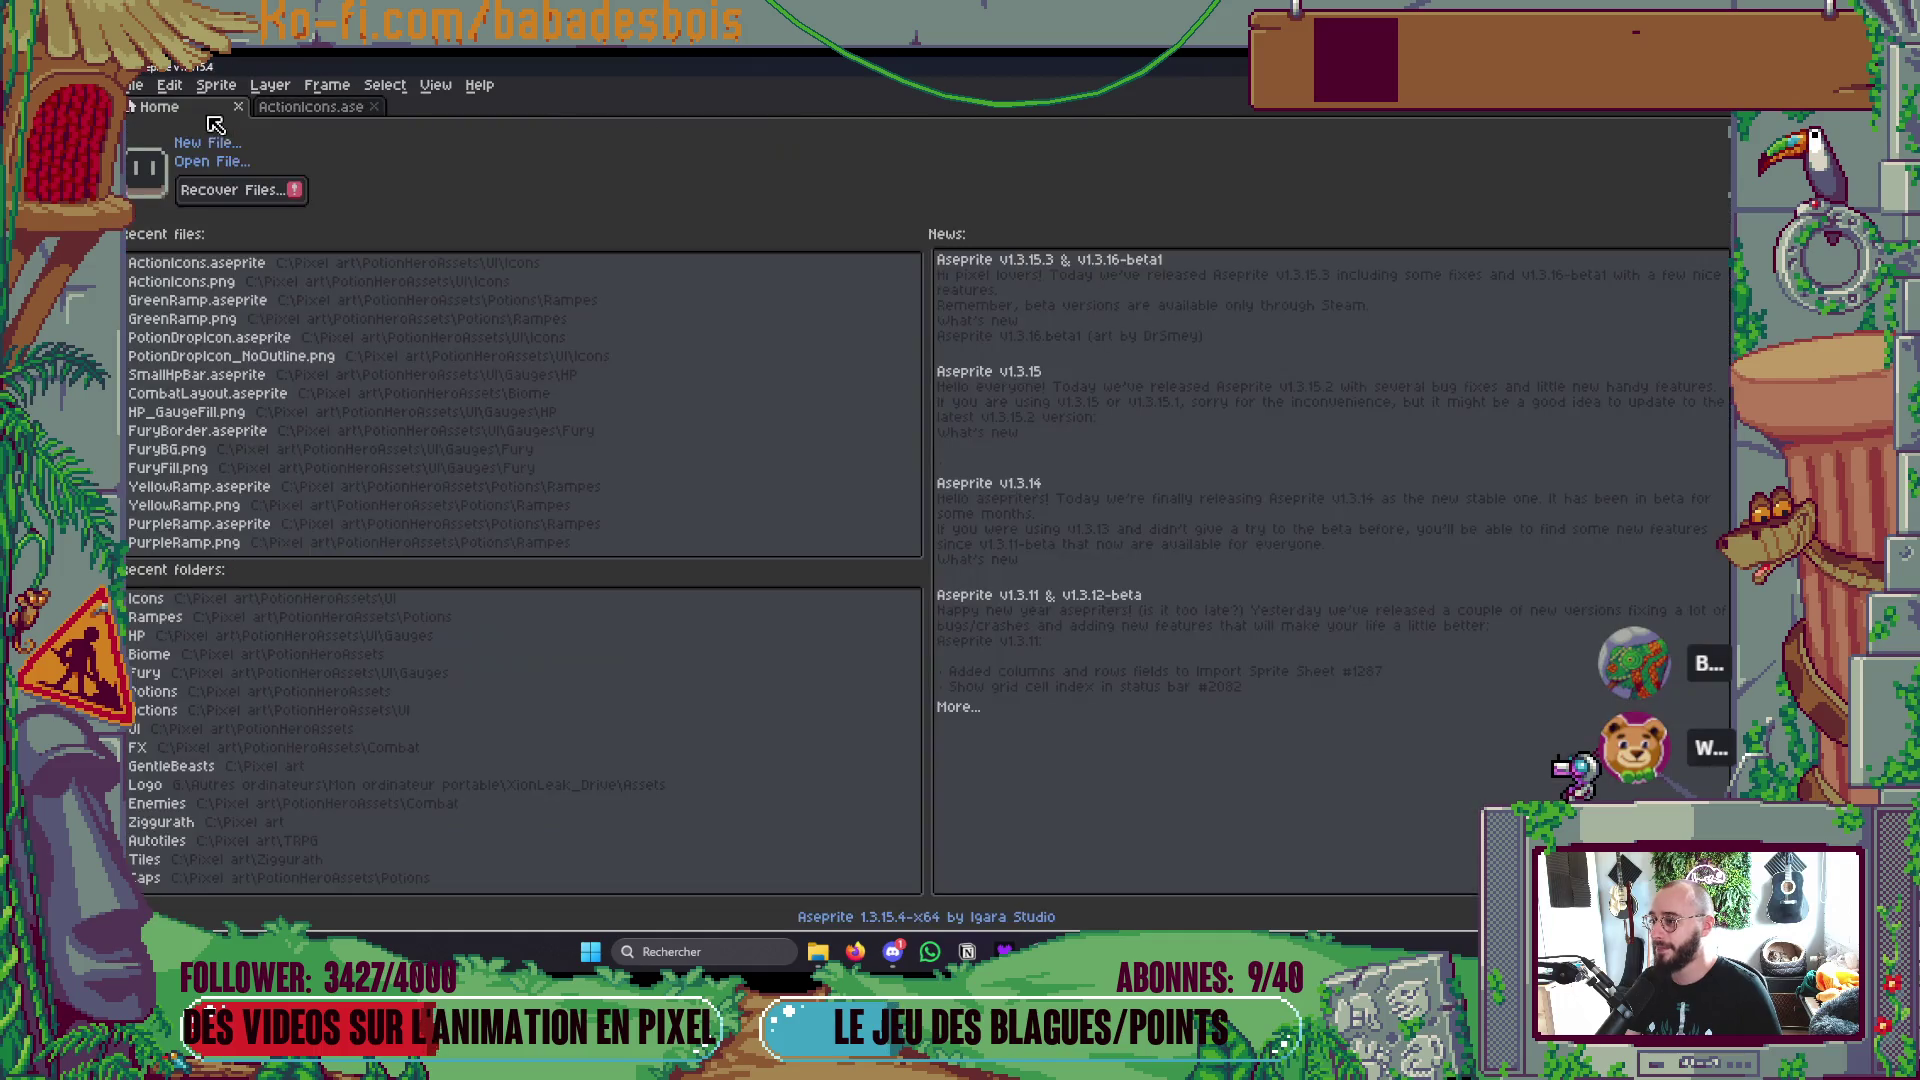
left_click(218, 145)
type("600")
key("Tab")
type("600")
key("Return")
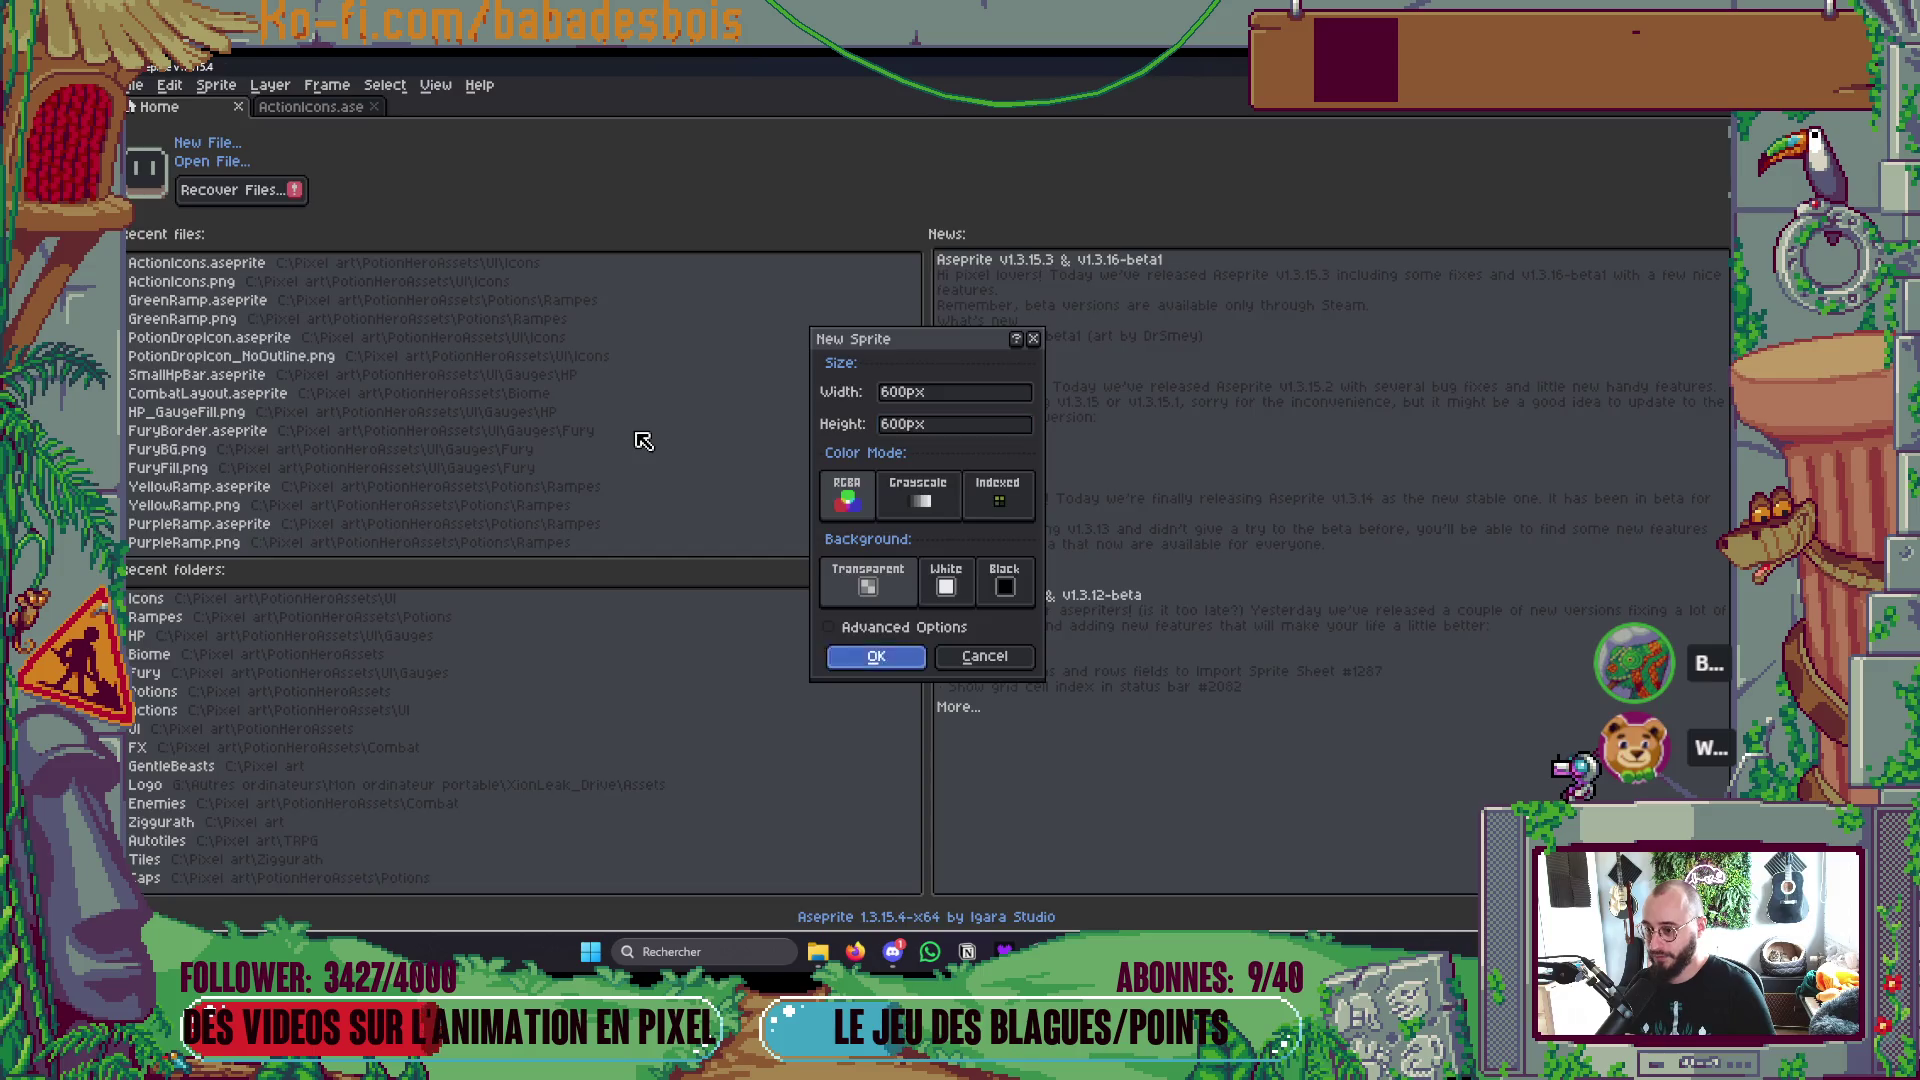
left_click(170, 206)
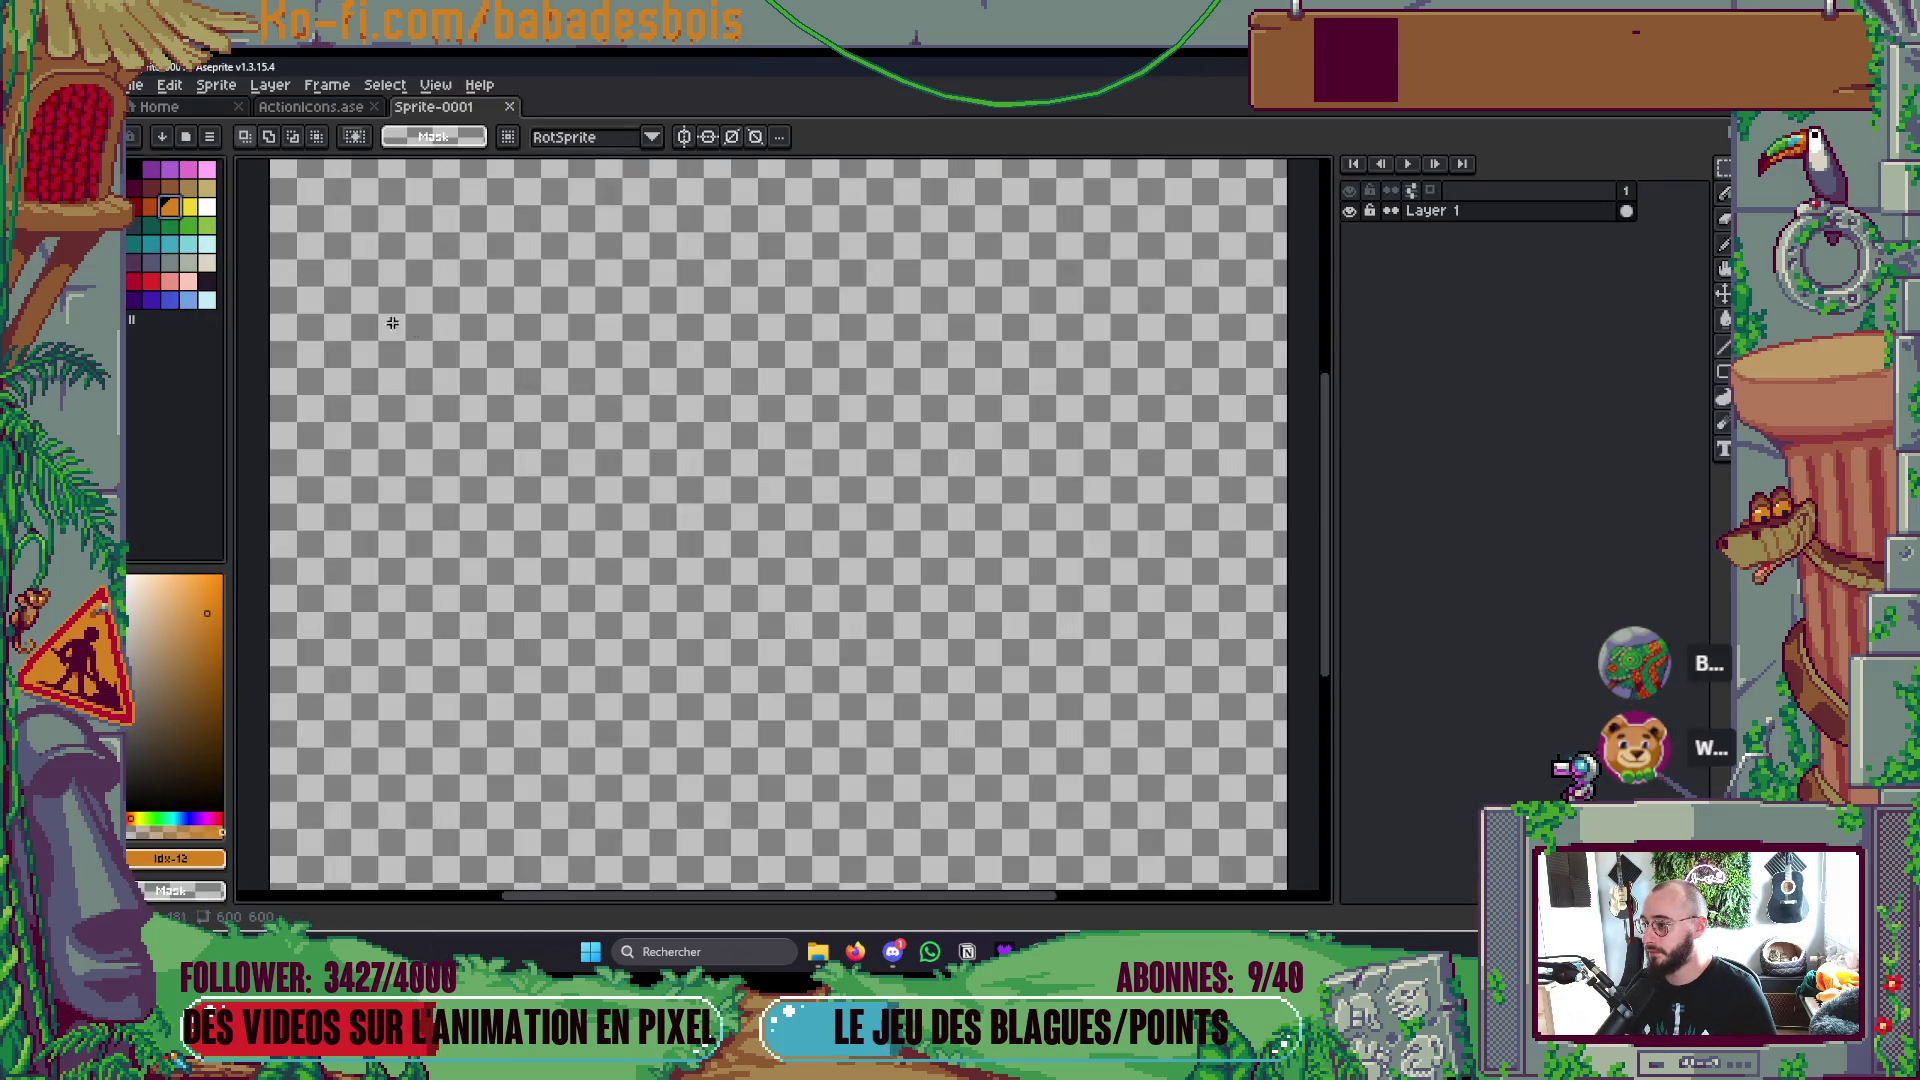
Step: With a 21px pencil brush, stamp a column of blue squares, discarding a trial orange one
key("b")
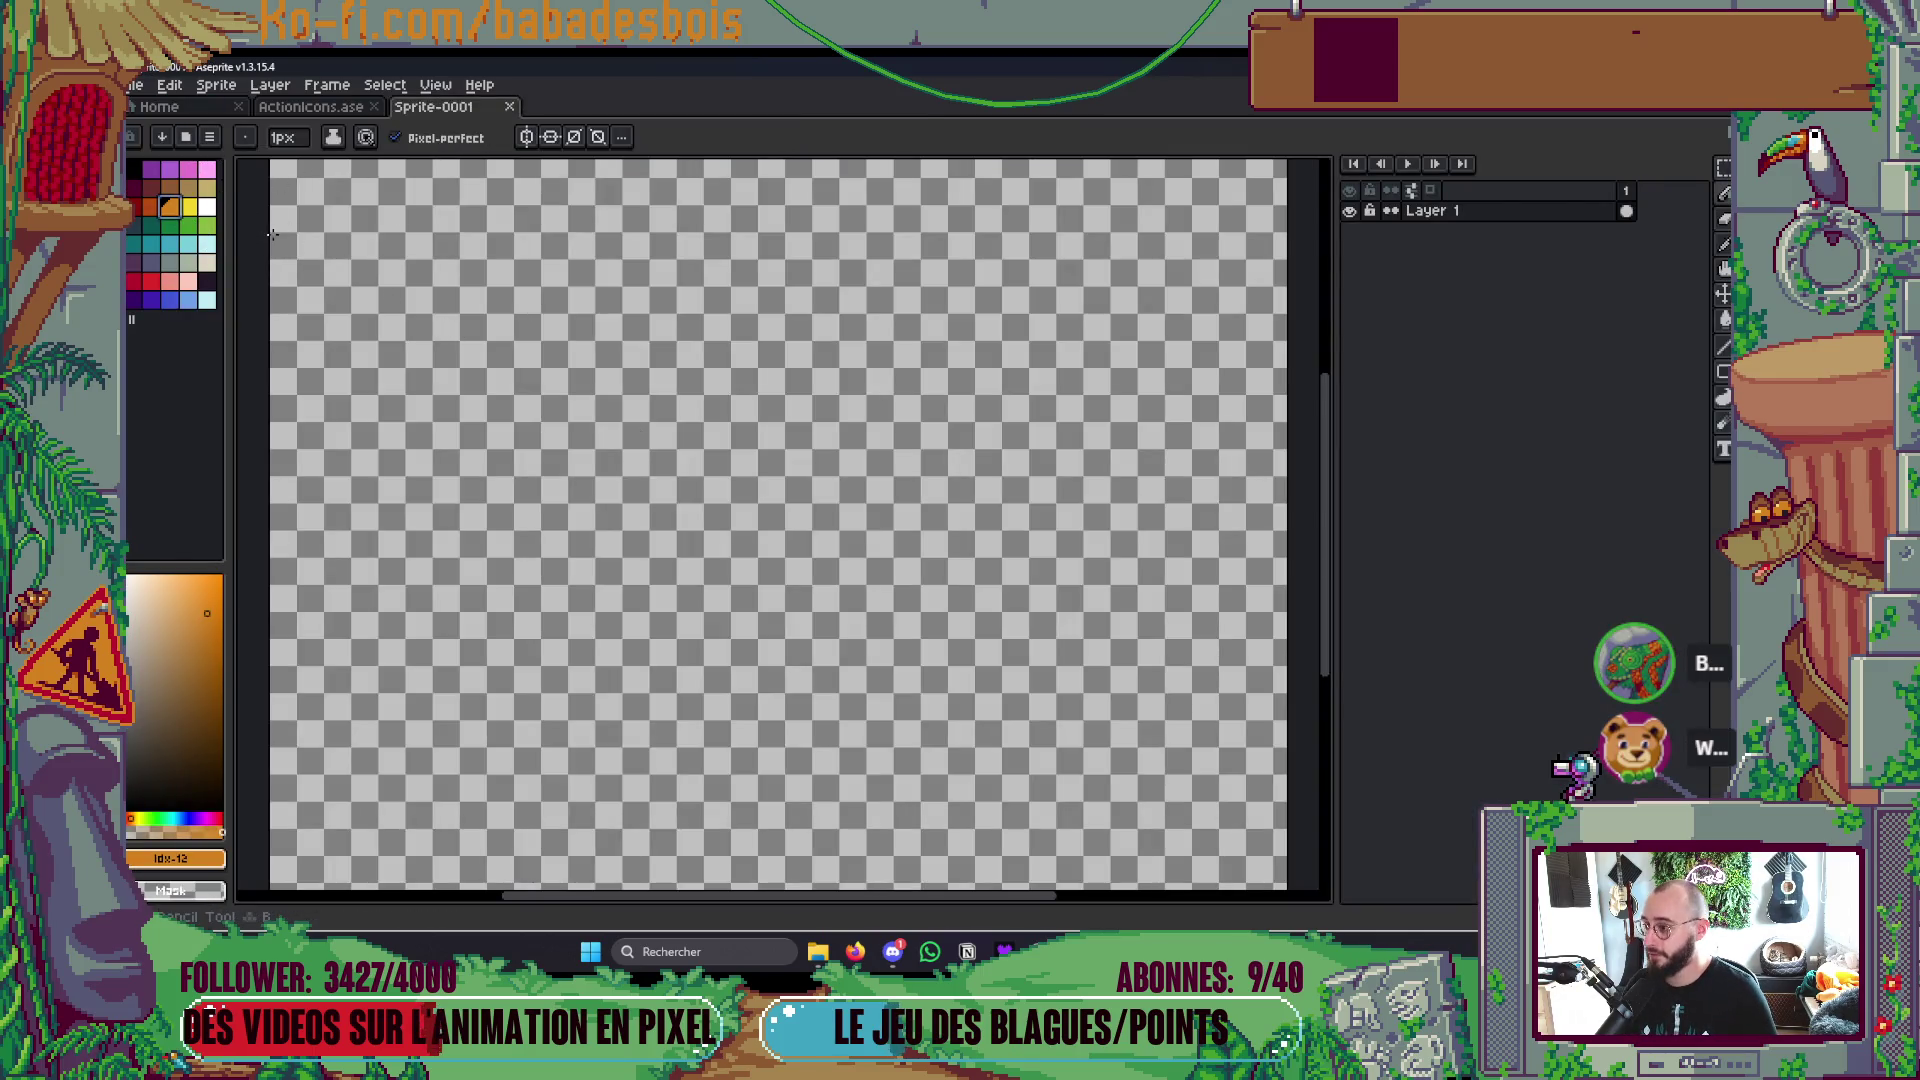
key("plus")
key("plus")
key("plus")
left_click(586, 258)
key("ctrl+z")
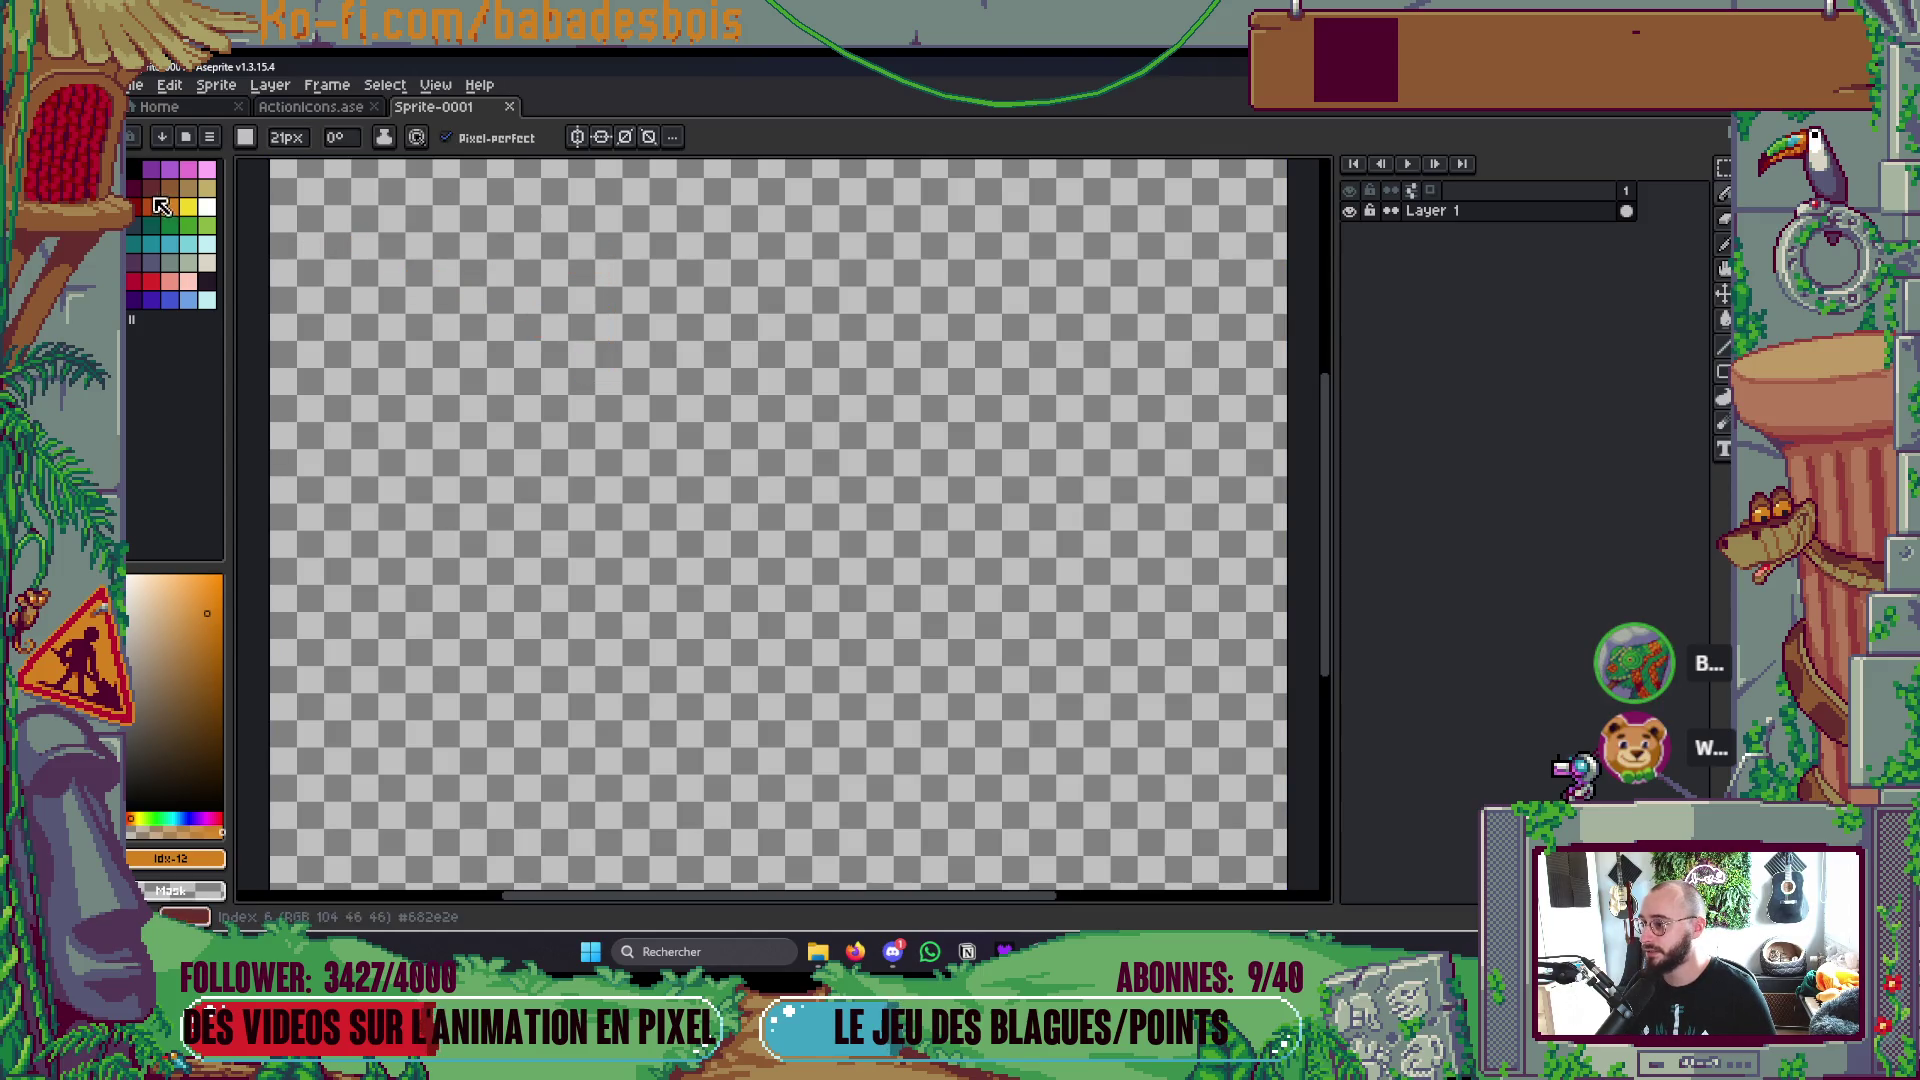
left_click(172, 300)
left_click(535, 265)
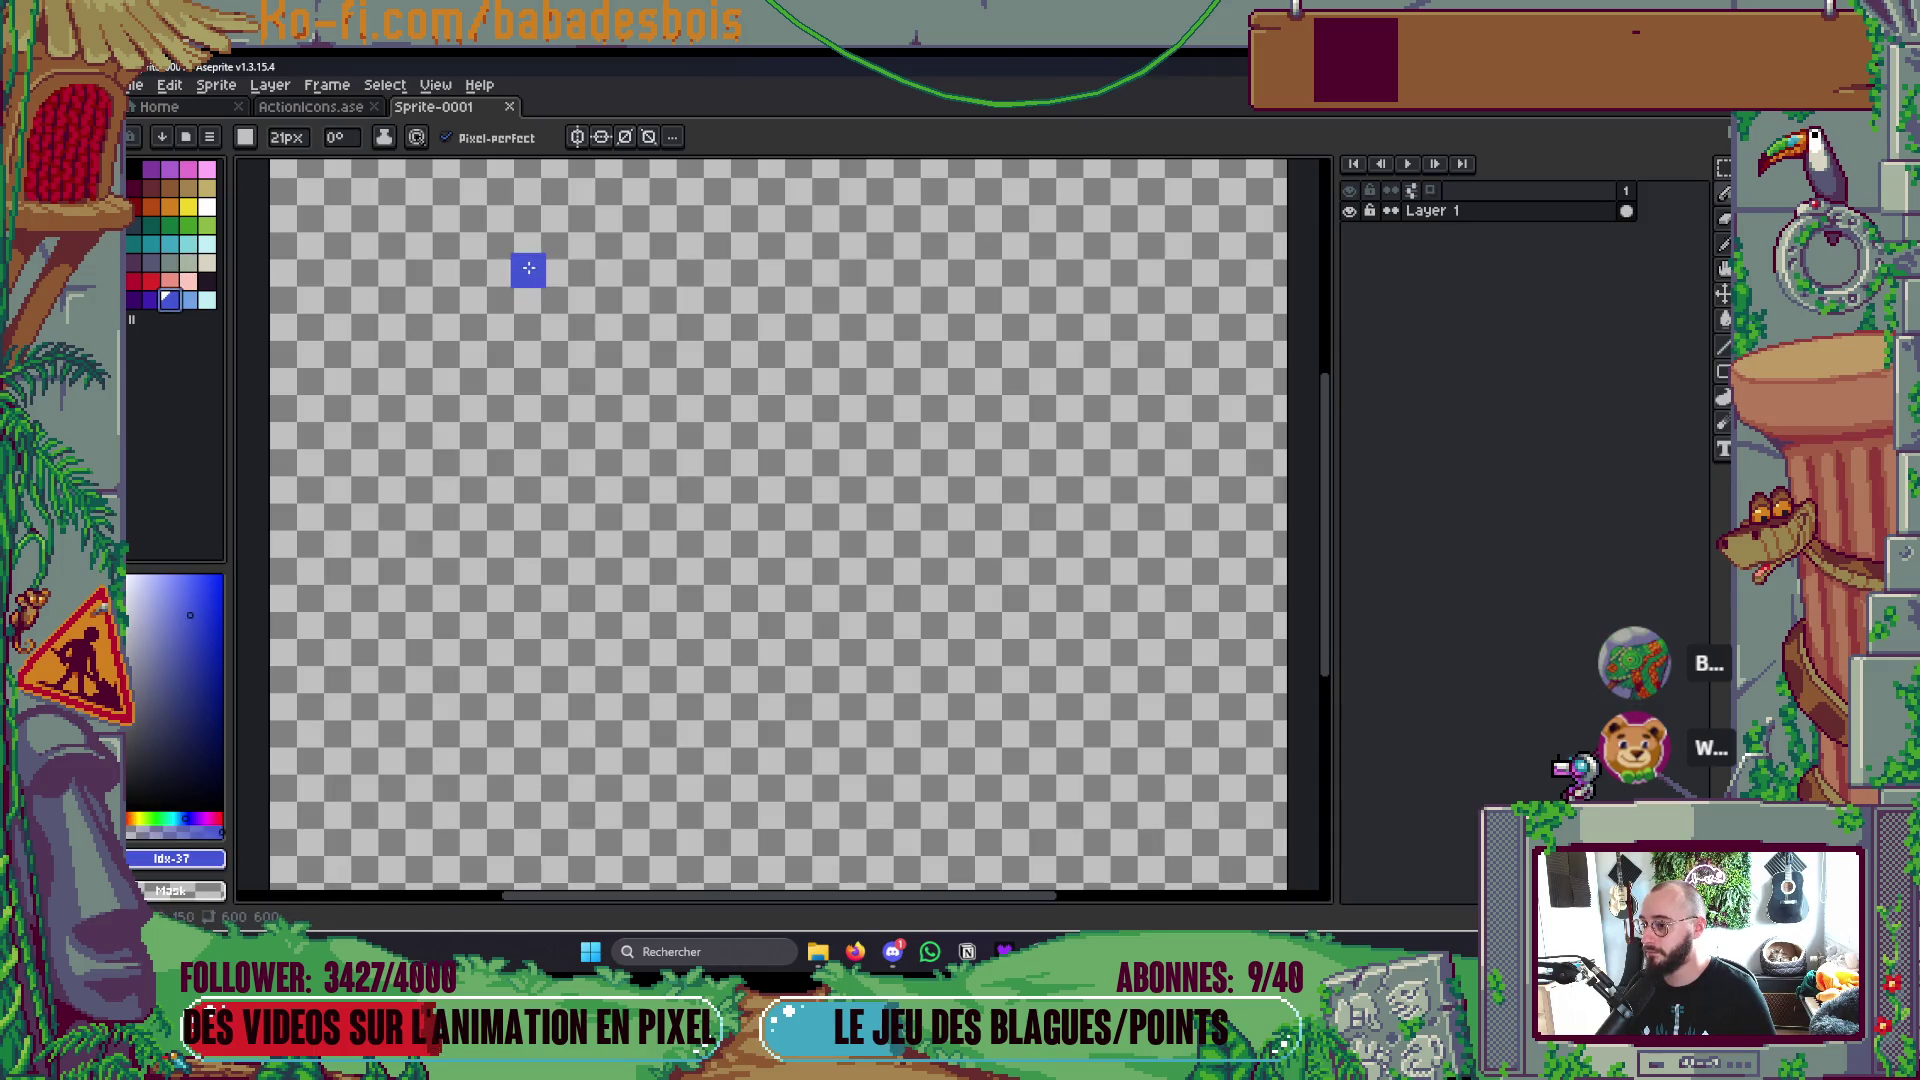
left_click(536, 366)
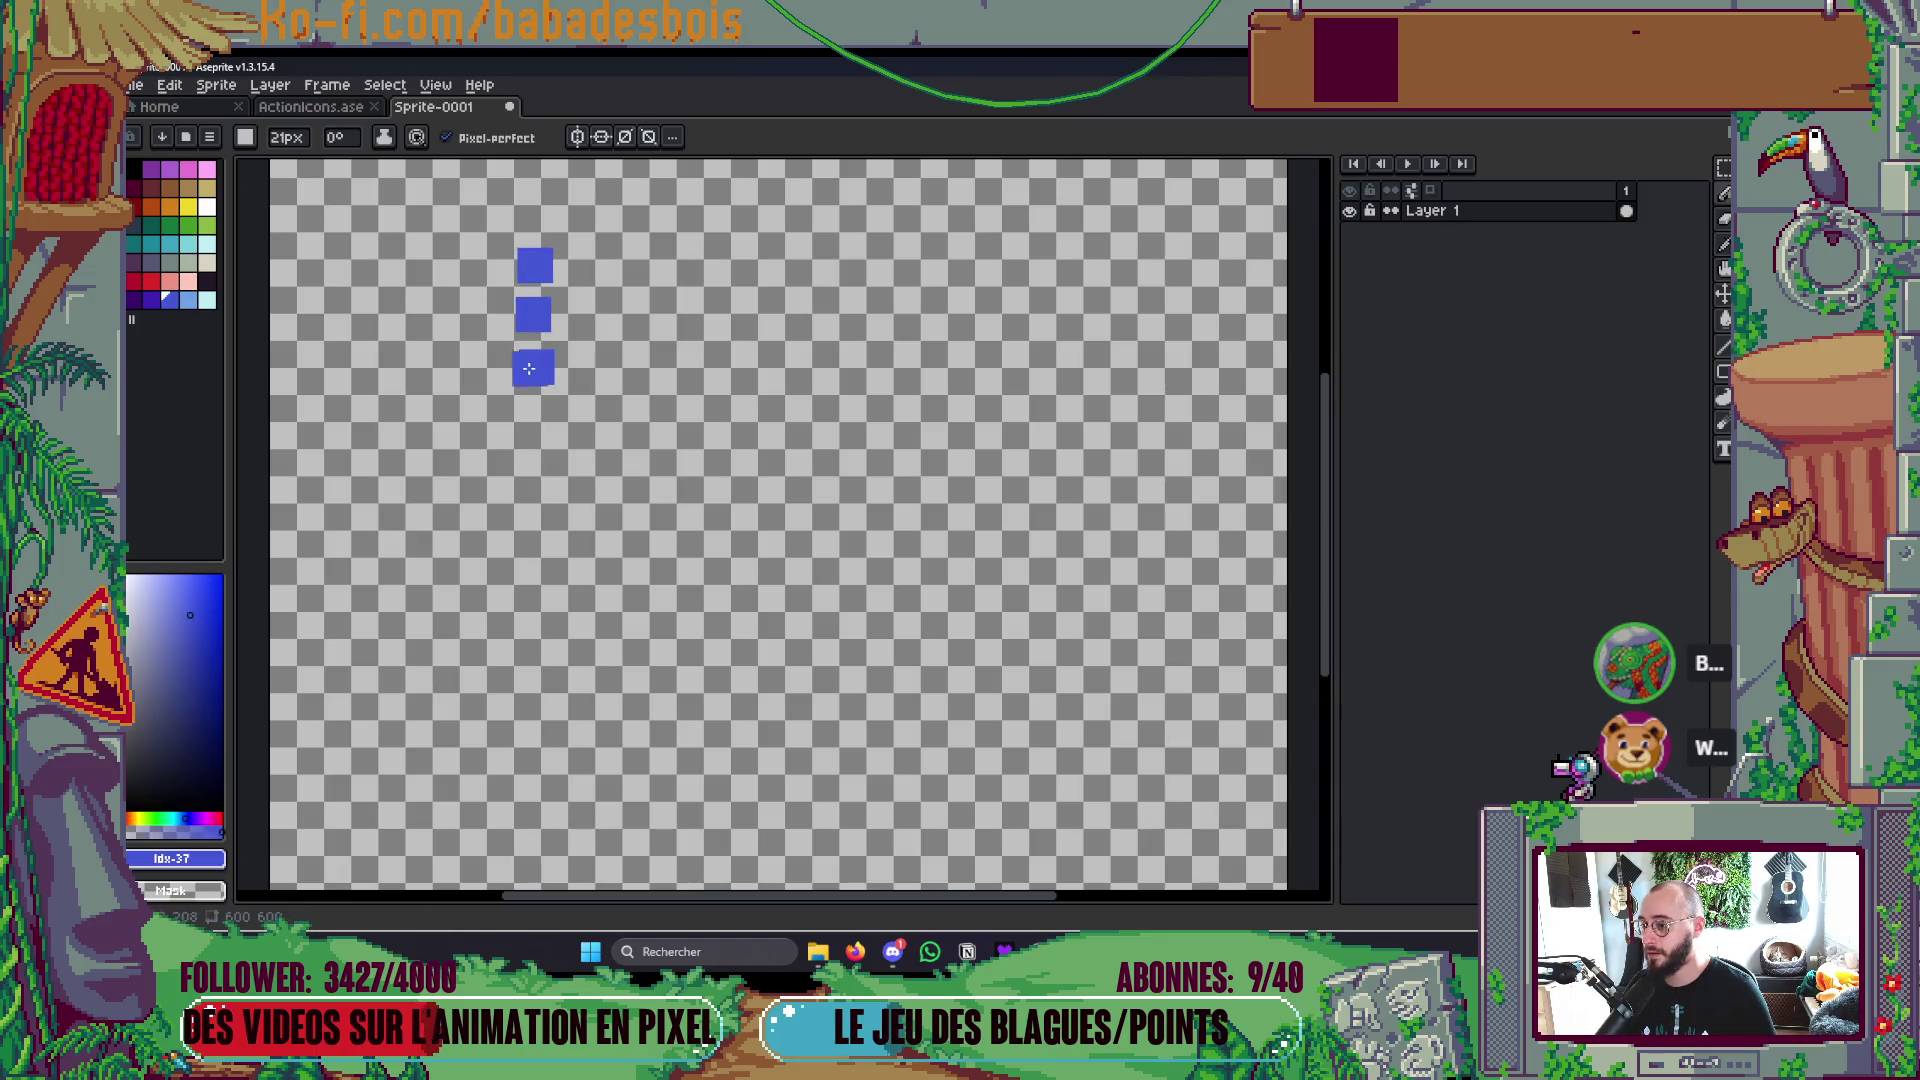
left_click_drag(345, 346, 450, 436)
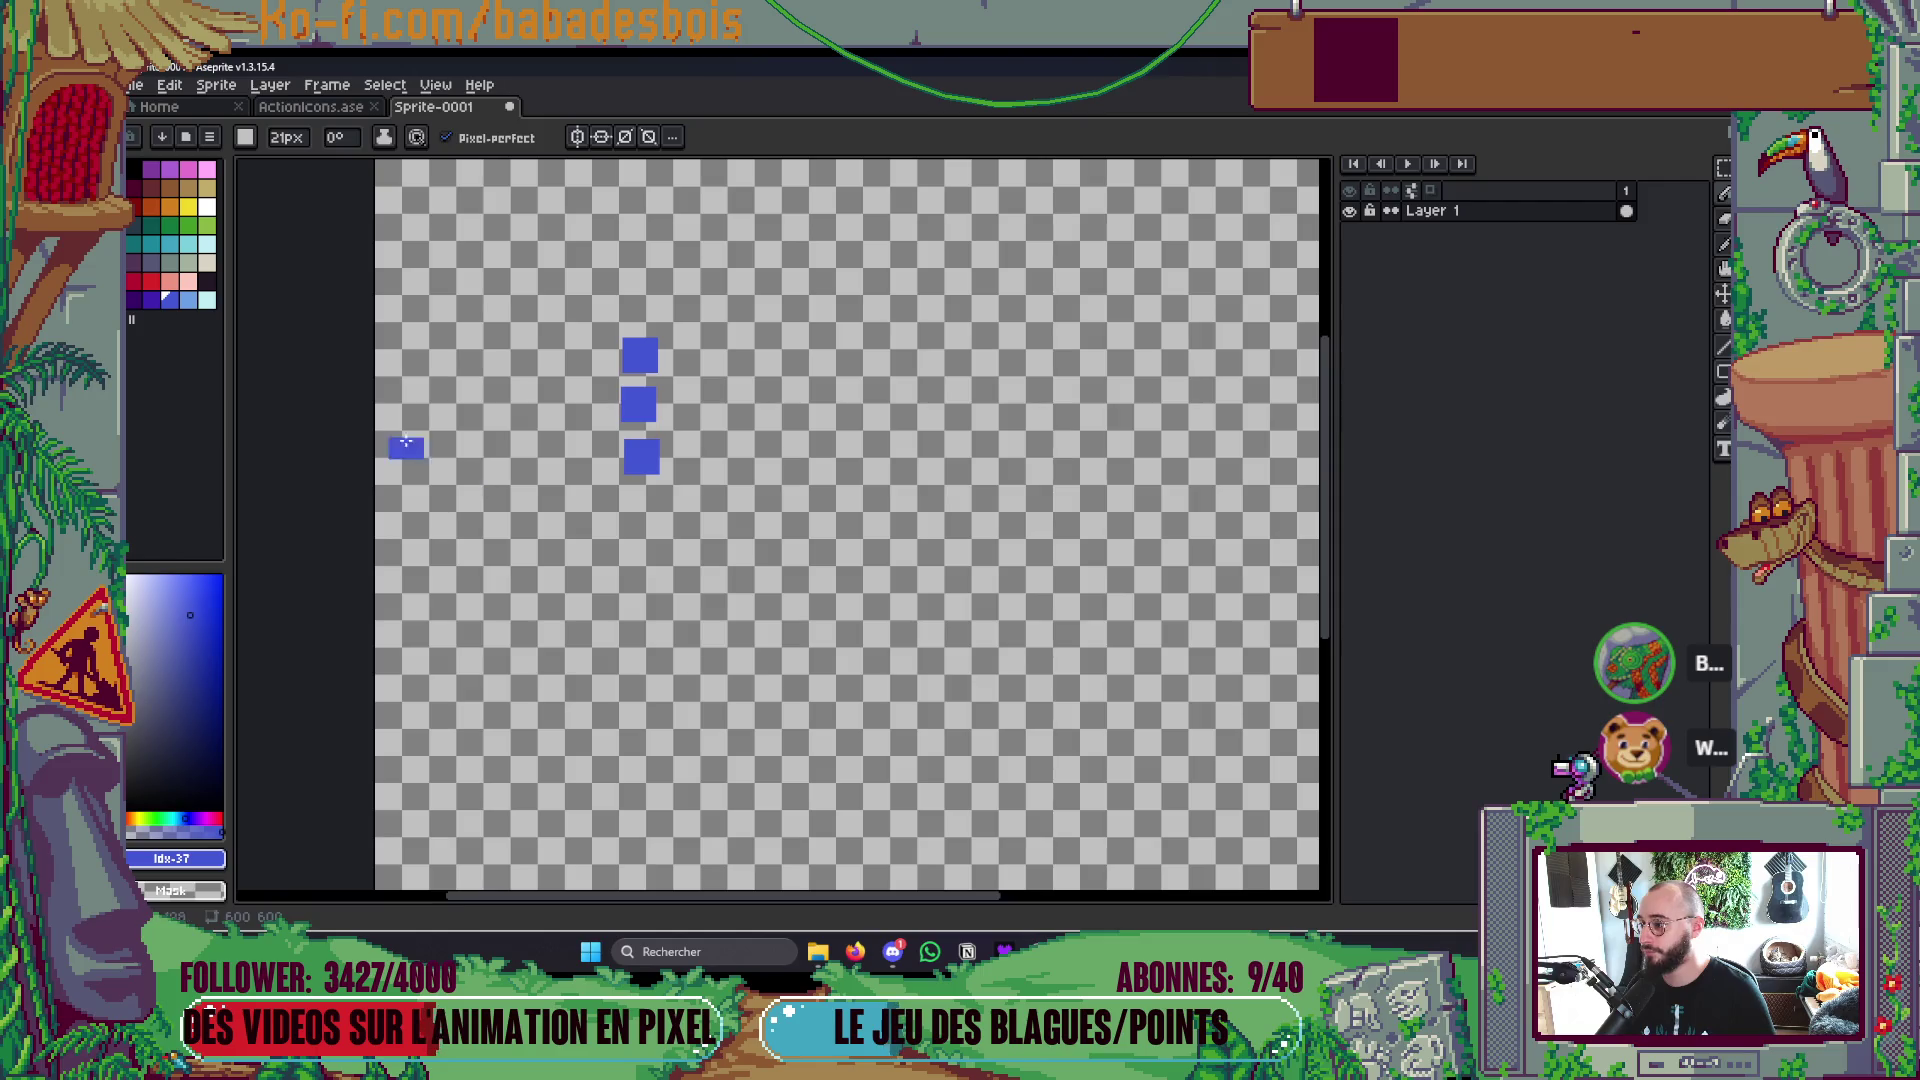
Step: Top the blue column with a dark square and add two red squares capped by dark
left_click(207, 281)
left_click(641, 300)
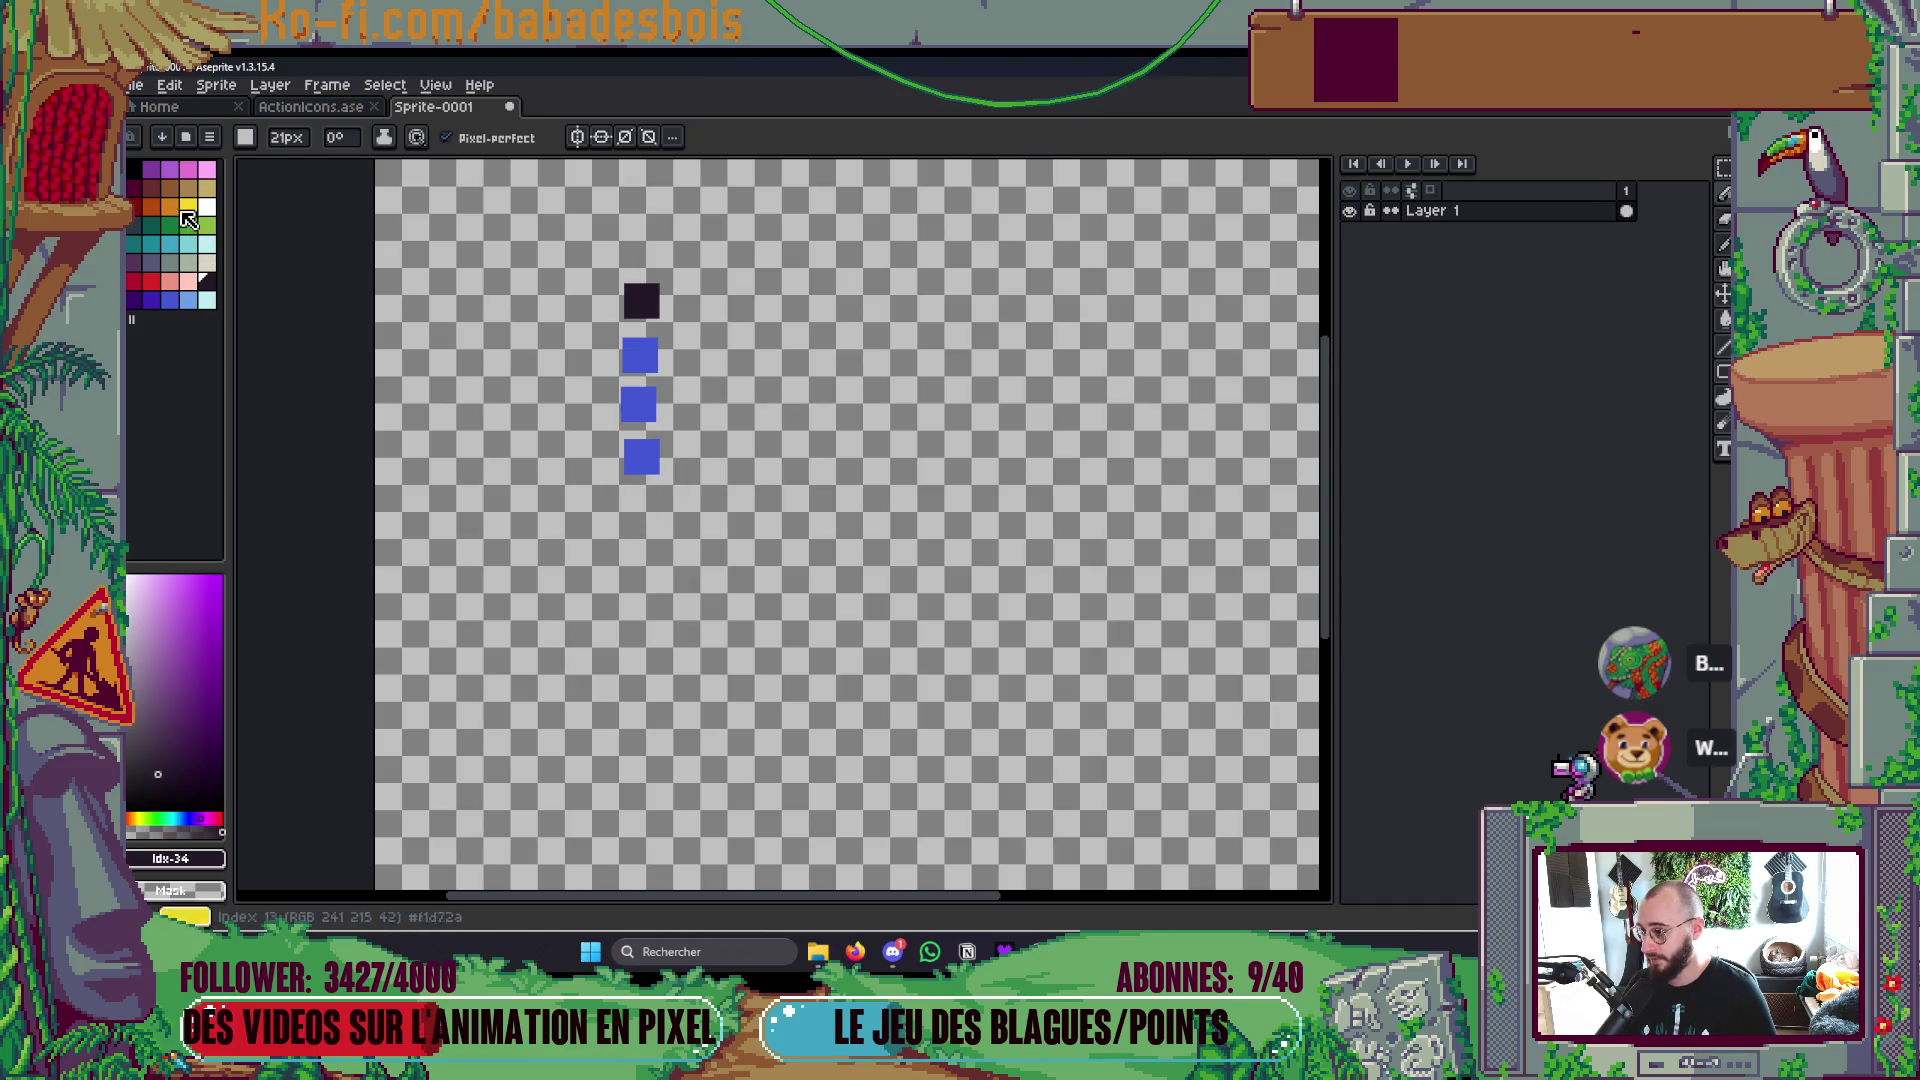
left_click(151, 281)
left_click(757, 458)
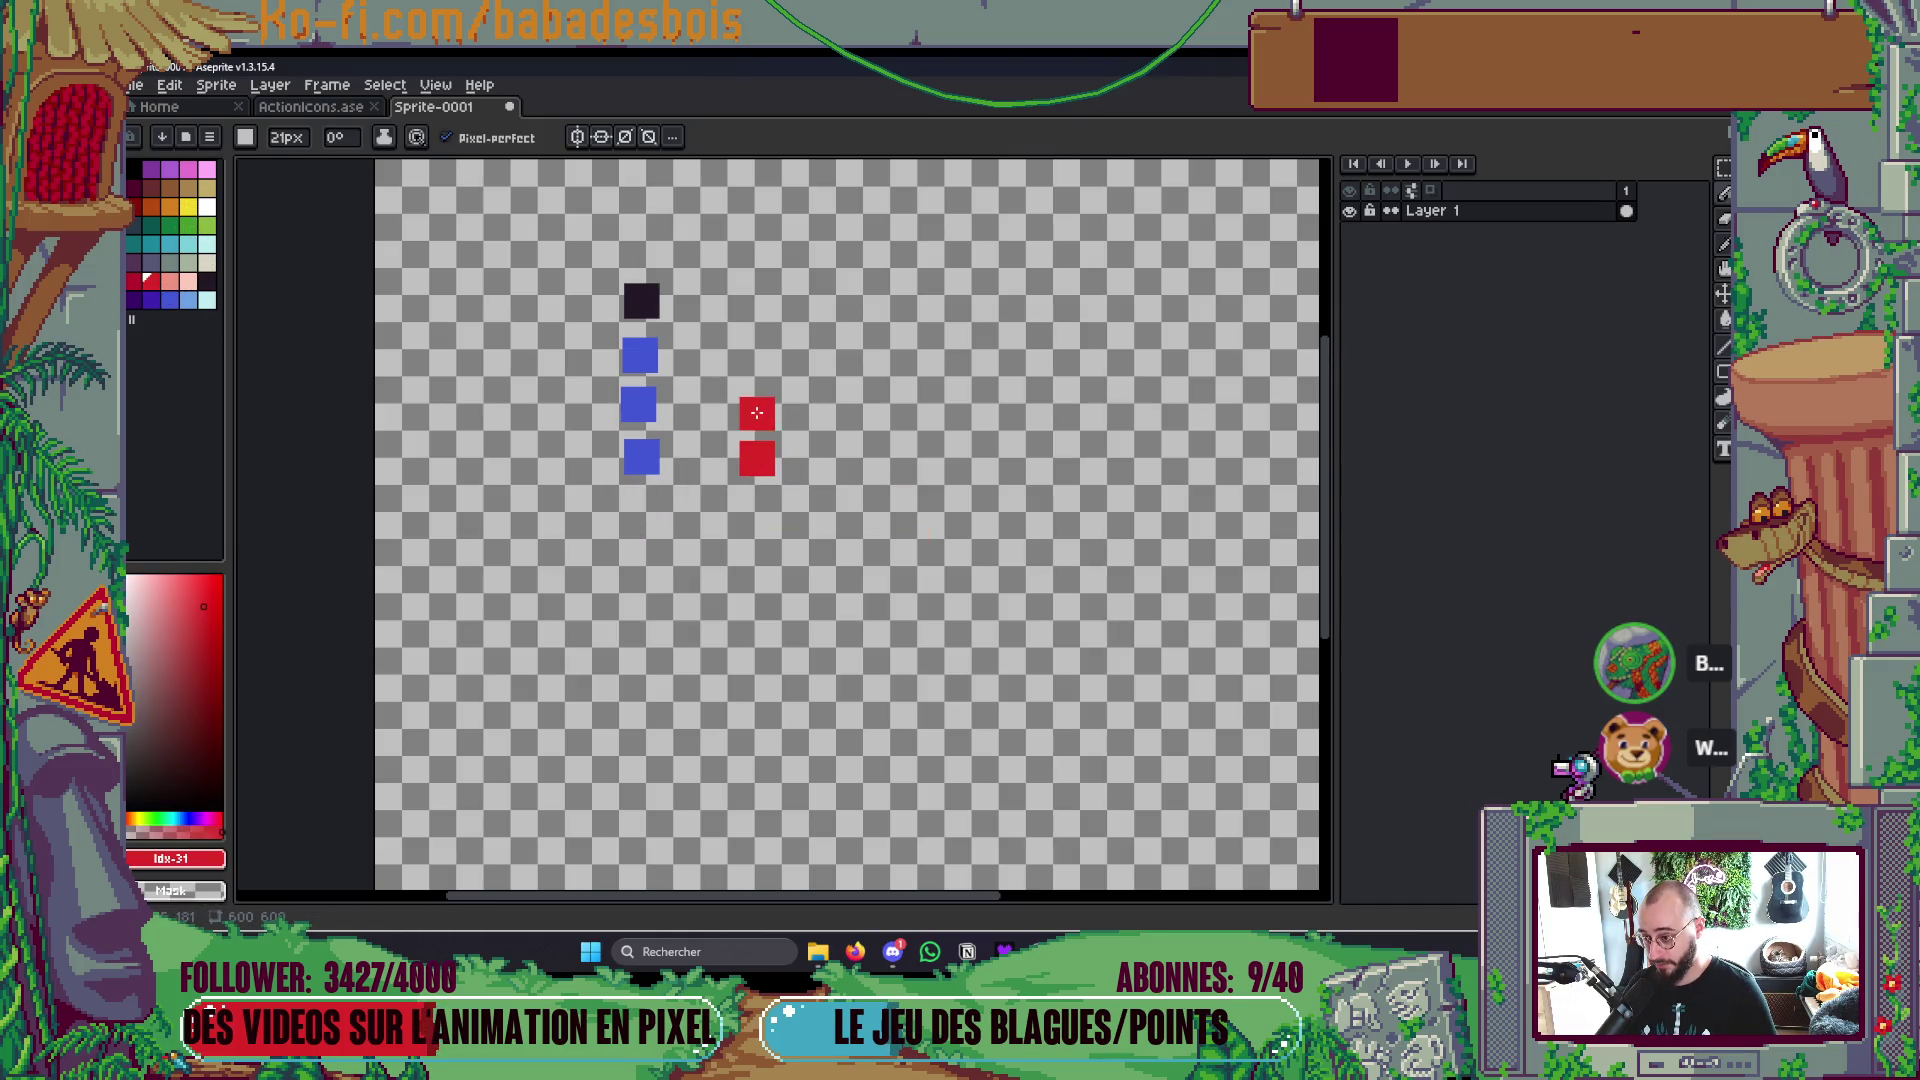
left_click(755, 407)
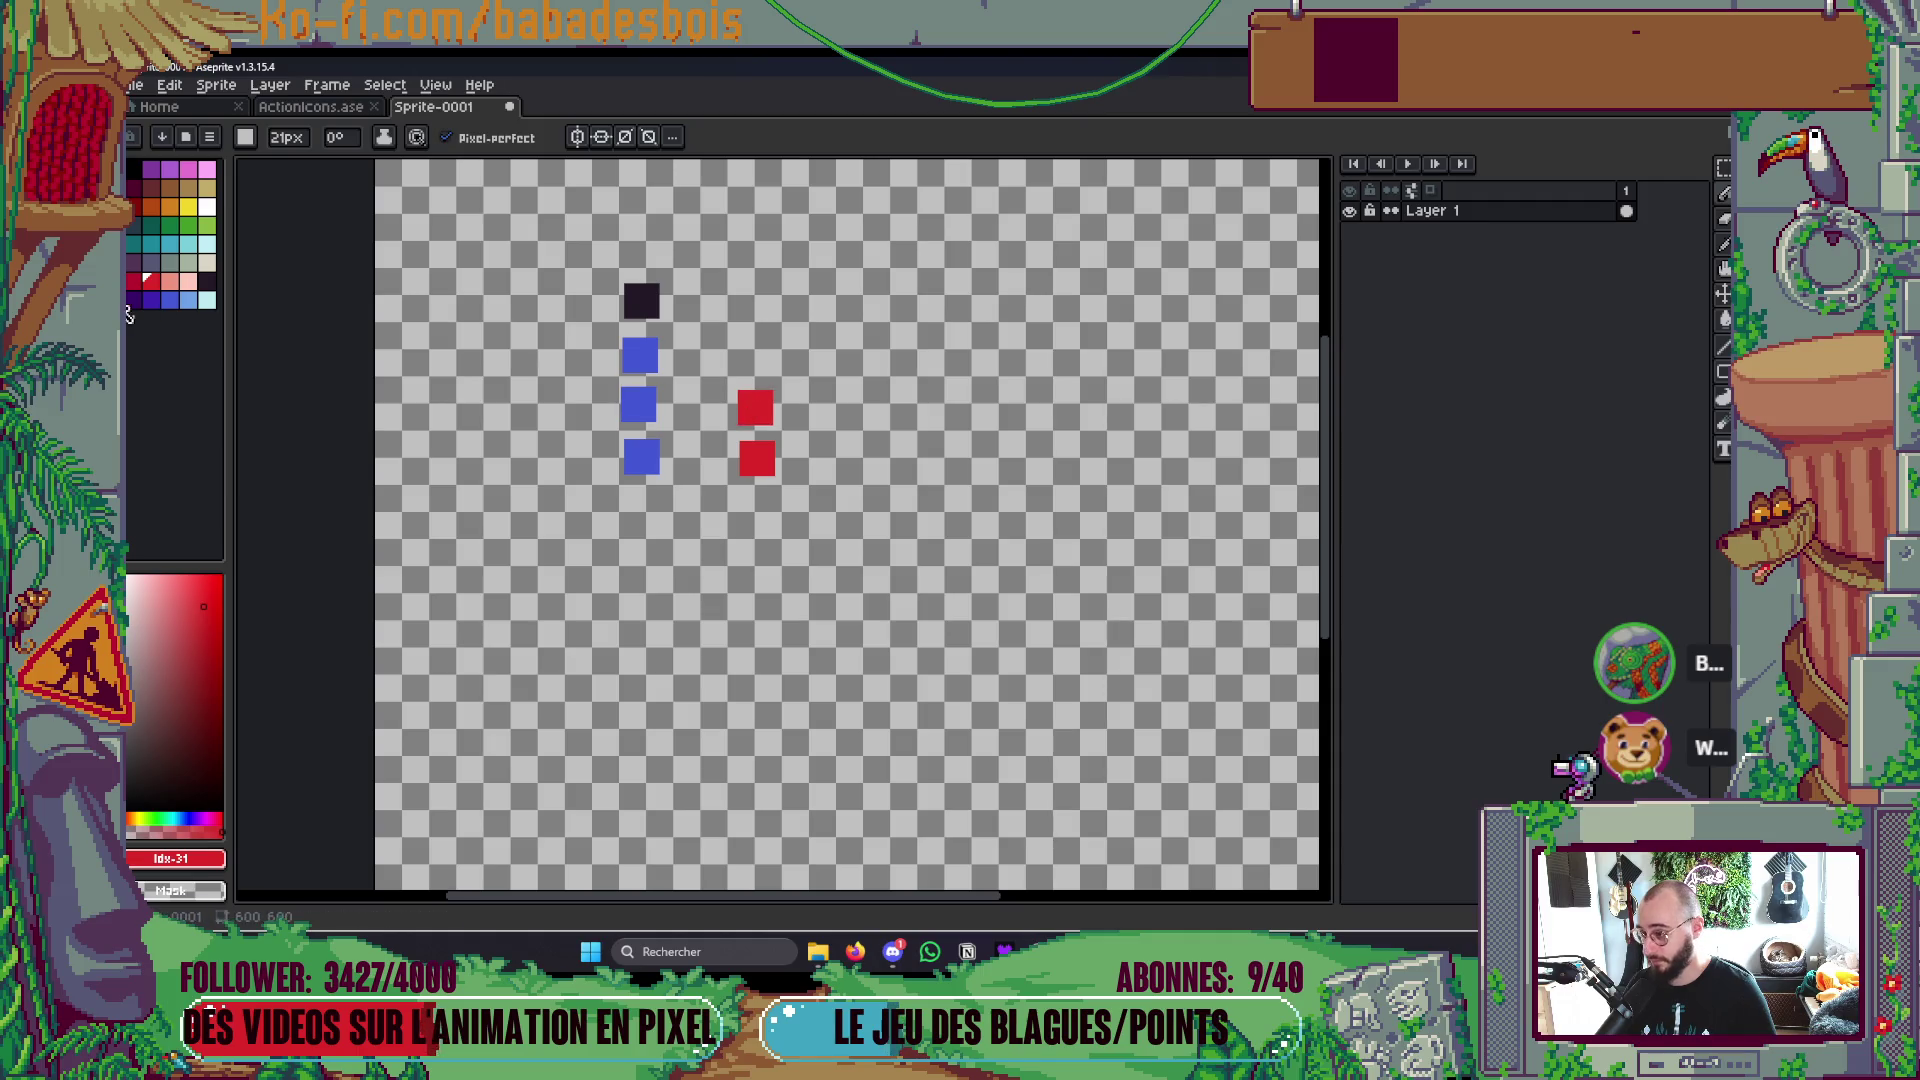
left_click(206, 281)
left_click(750, 353)
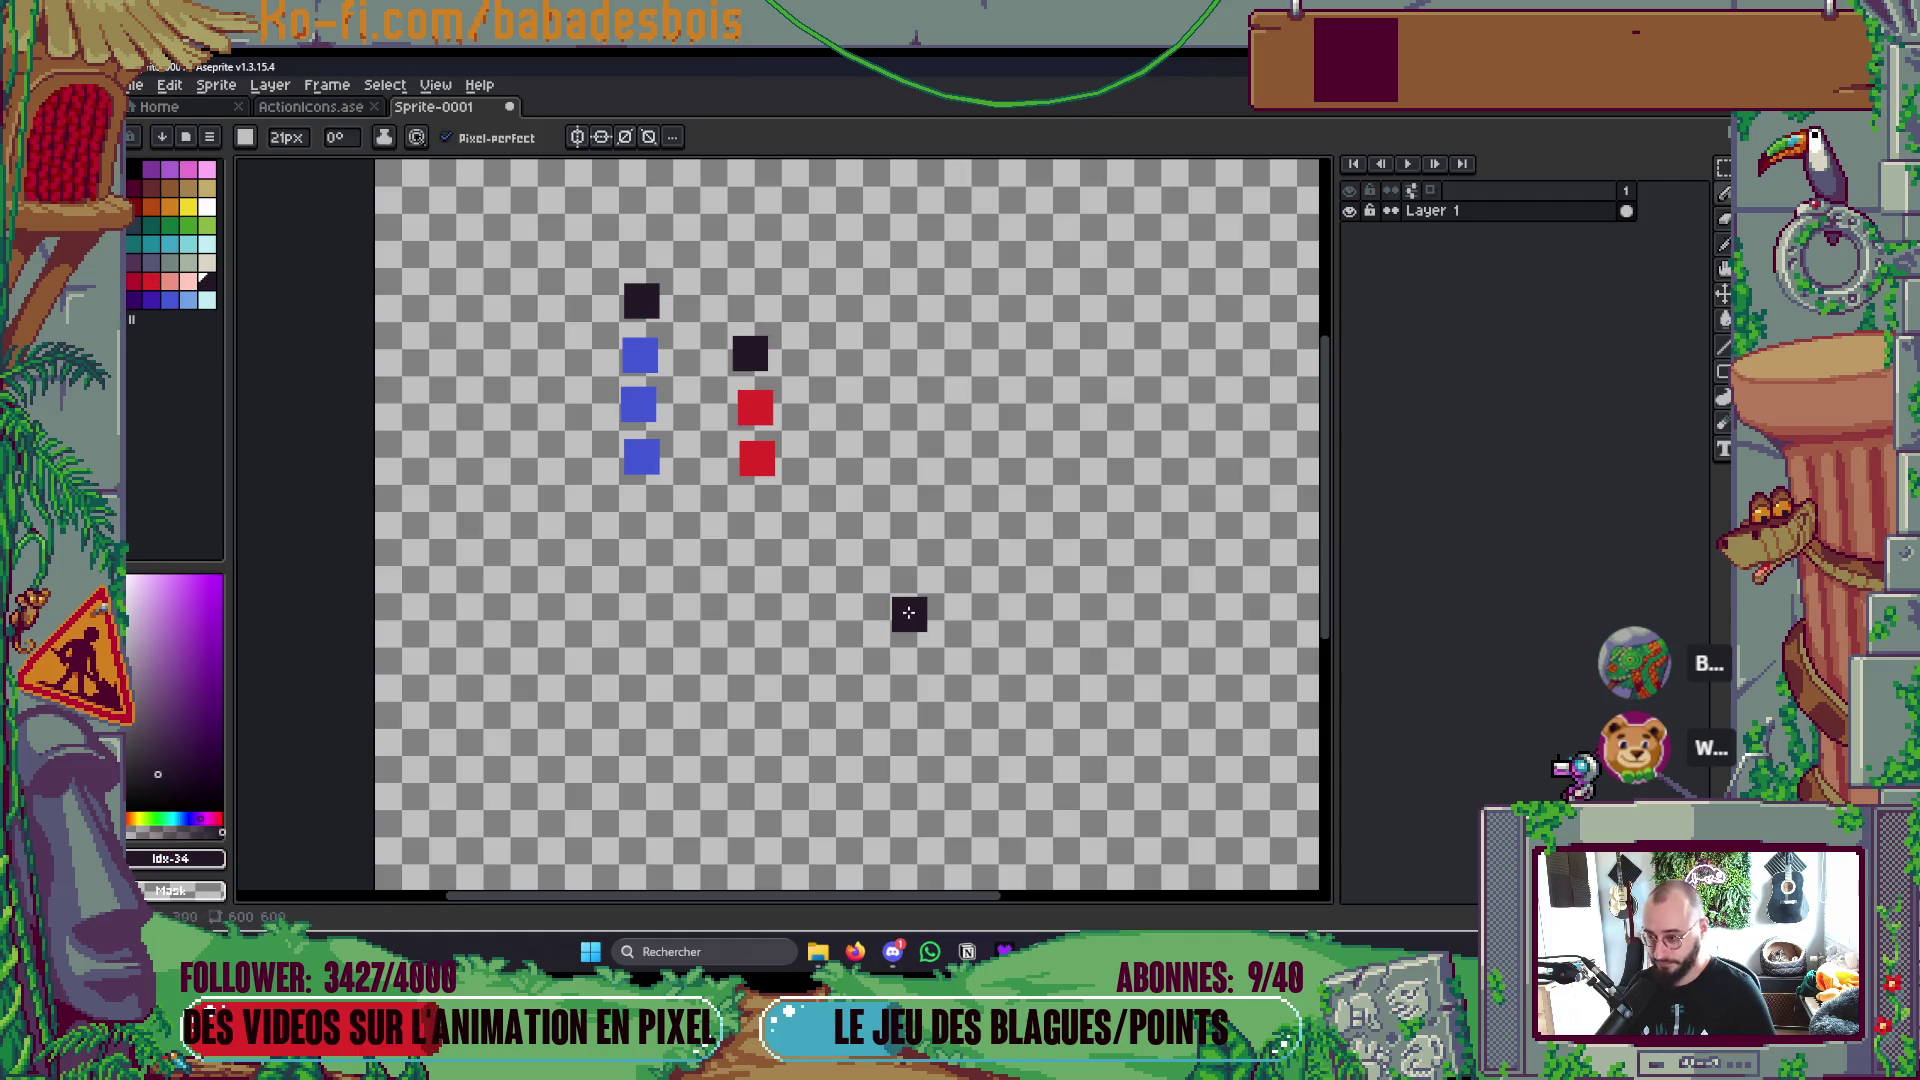
left_click_drag(909, 613, 868, 635)
Step: Stamp a third column of five dark squares to the right
key("m")
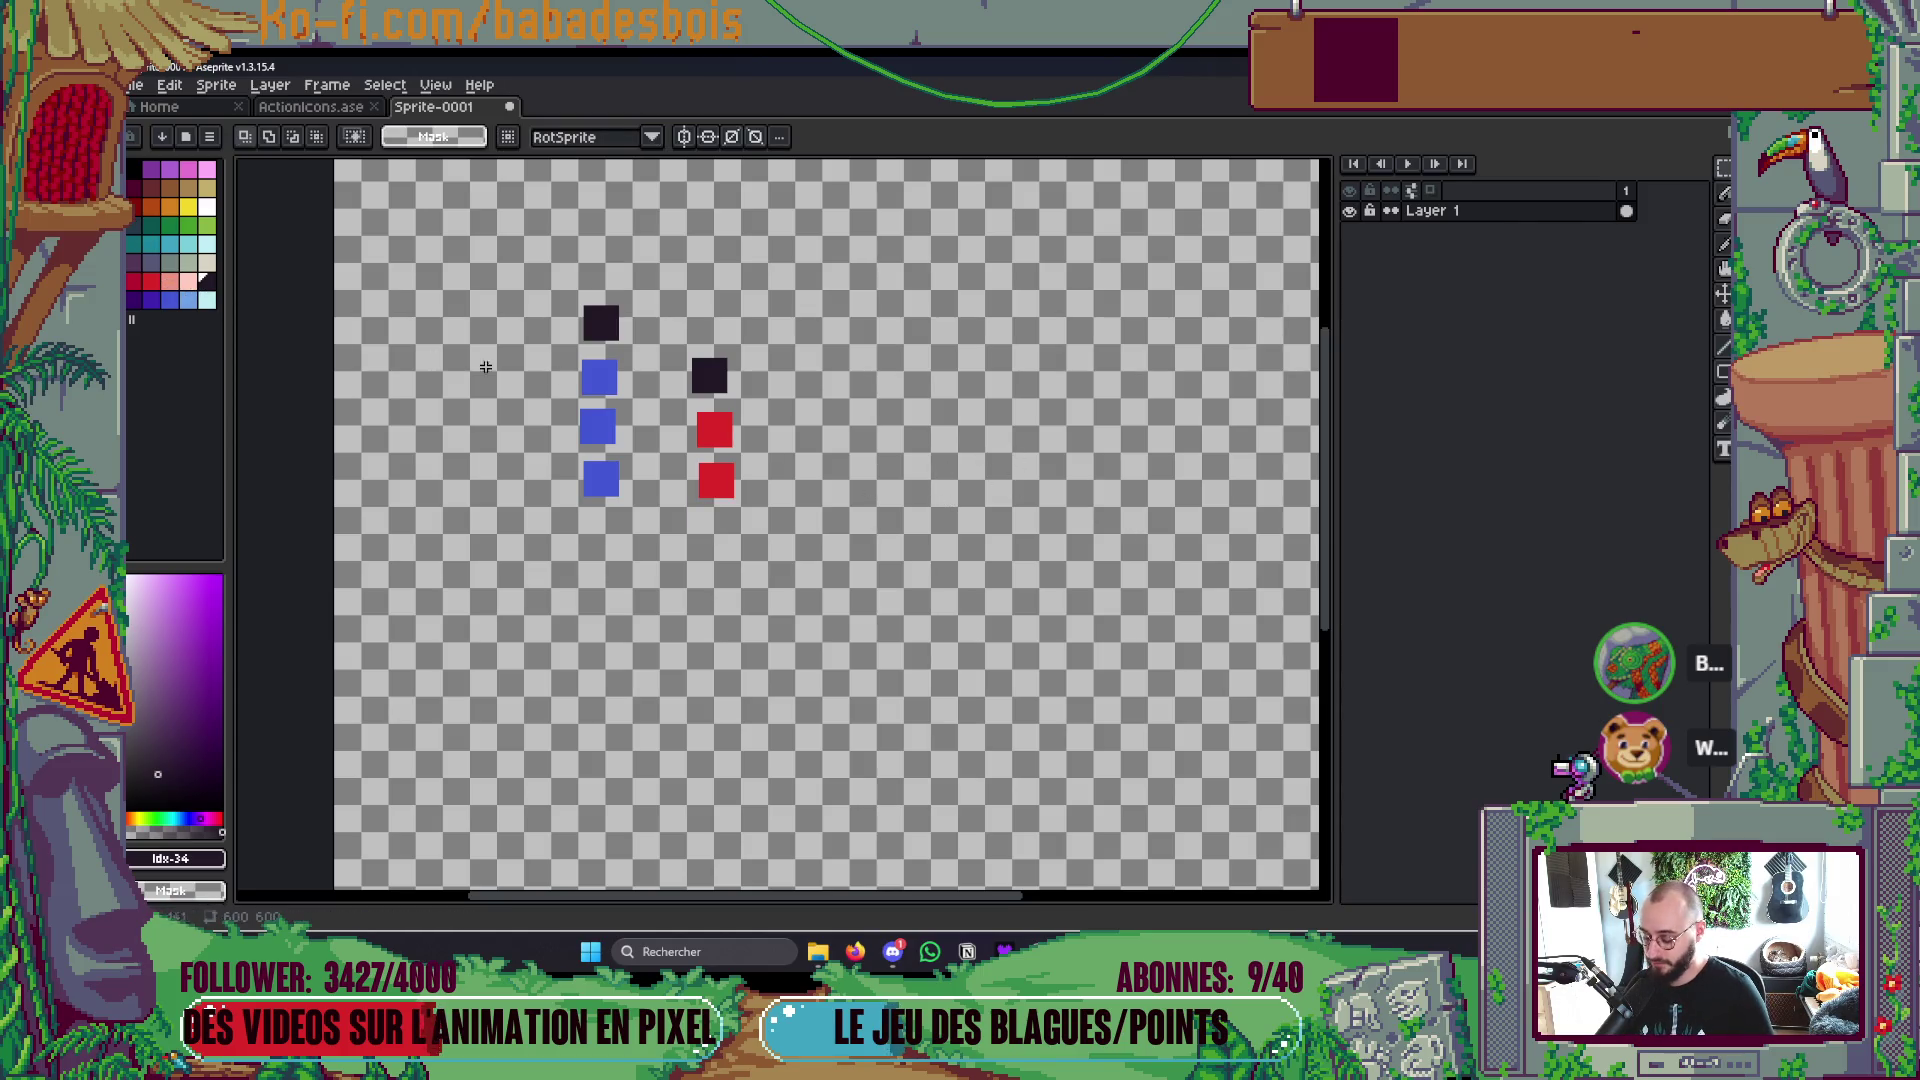
key("b")
left_click(907, 482)
left_click(907, 425)
left_click(907, 352)
left_click(899, 268)
left_click(894, 204)
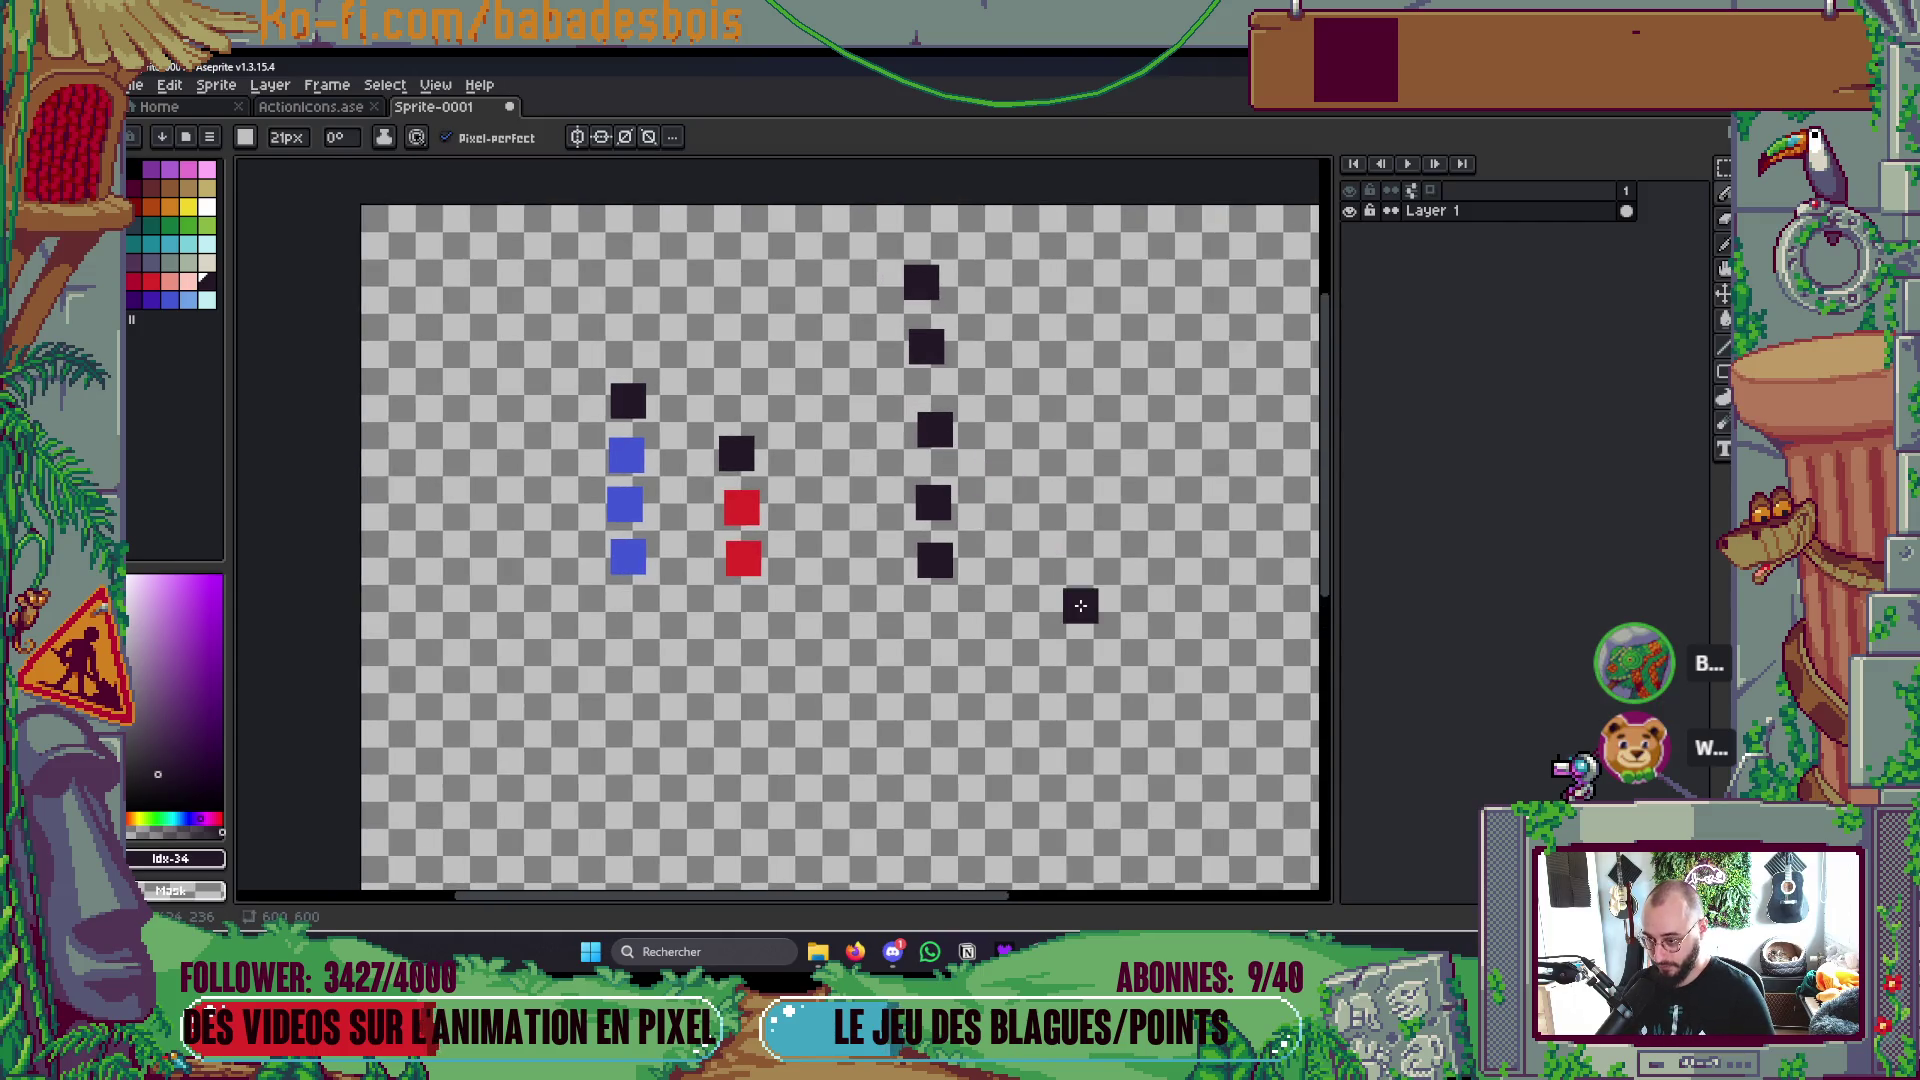
key("m")
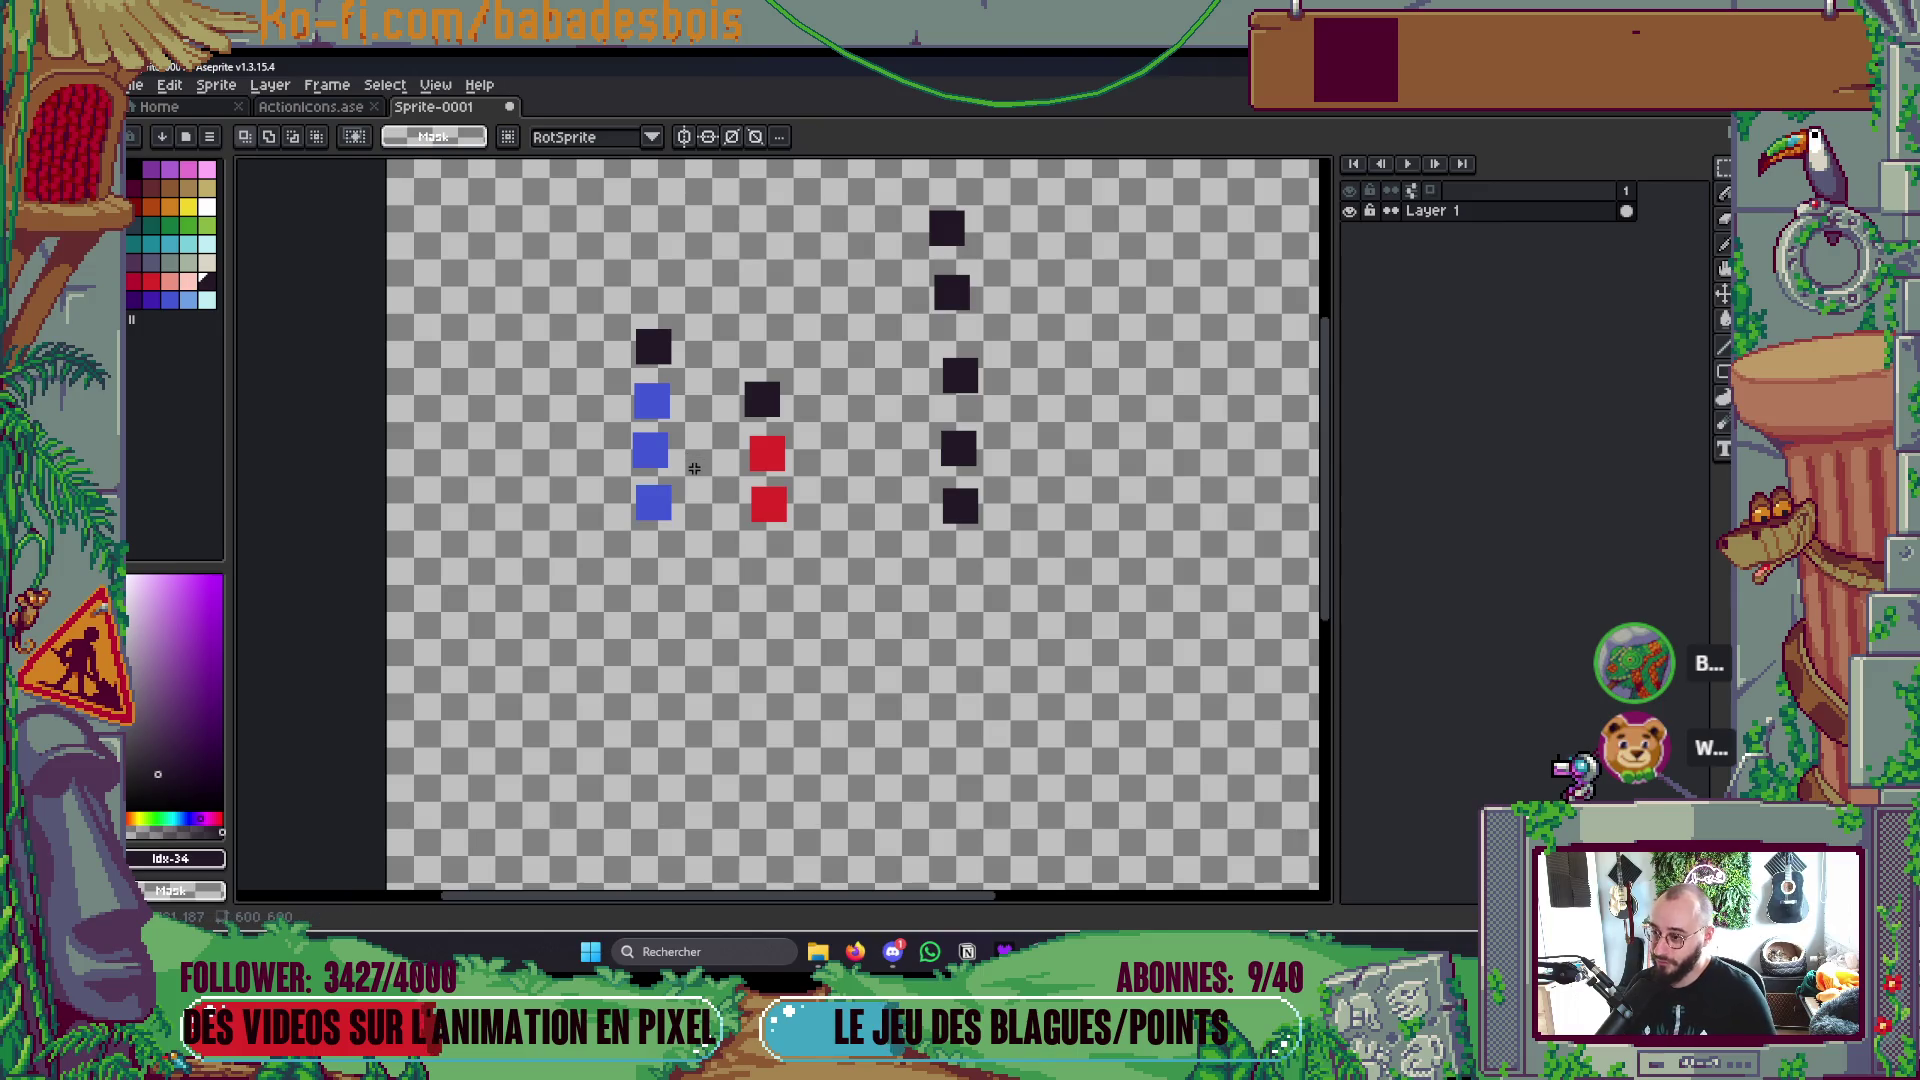
key("i")
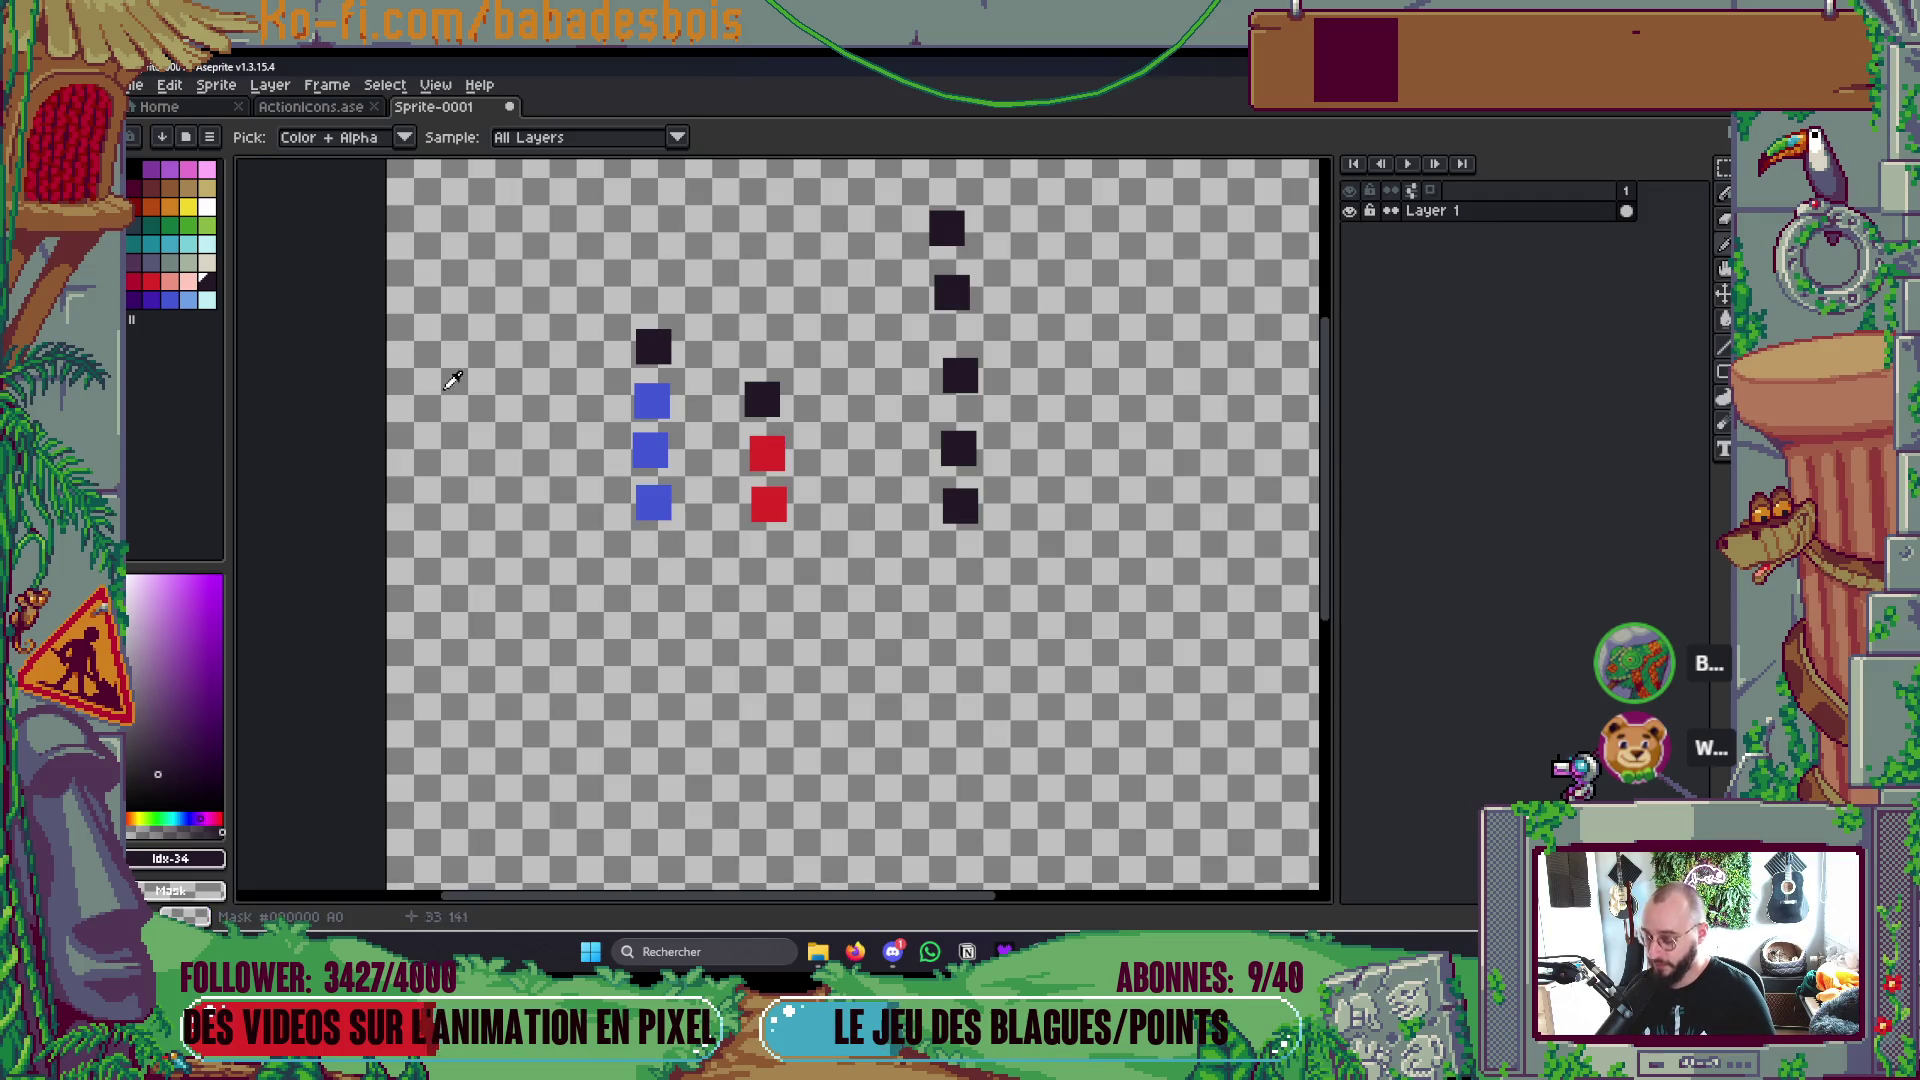
Step: Bucket-fill the four left-column squares purple and the upper red square dark
key("g")
left_click(656, 508)
left_click(651, 450)
left_click(652, 402)
left_click(653, 347)
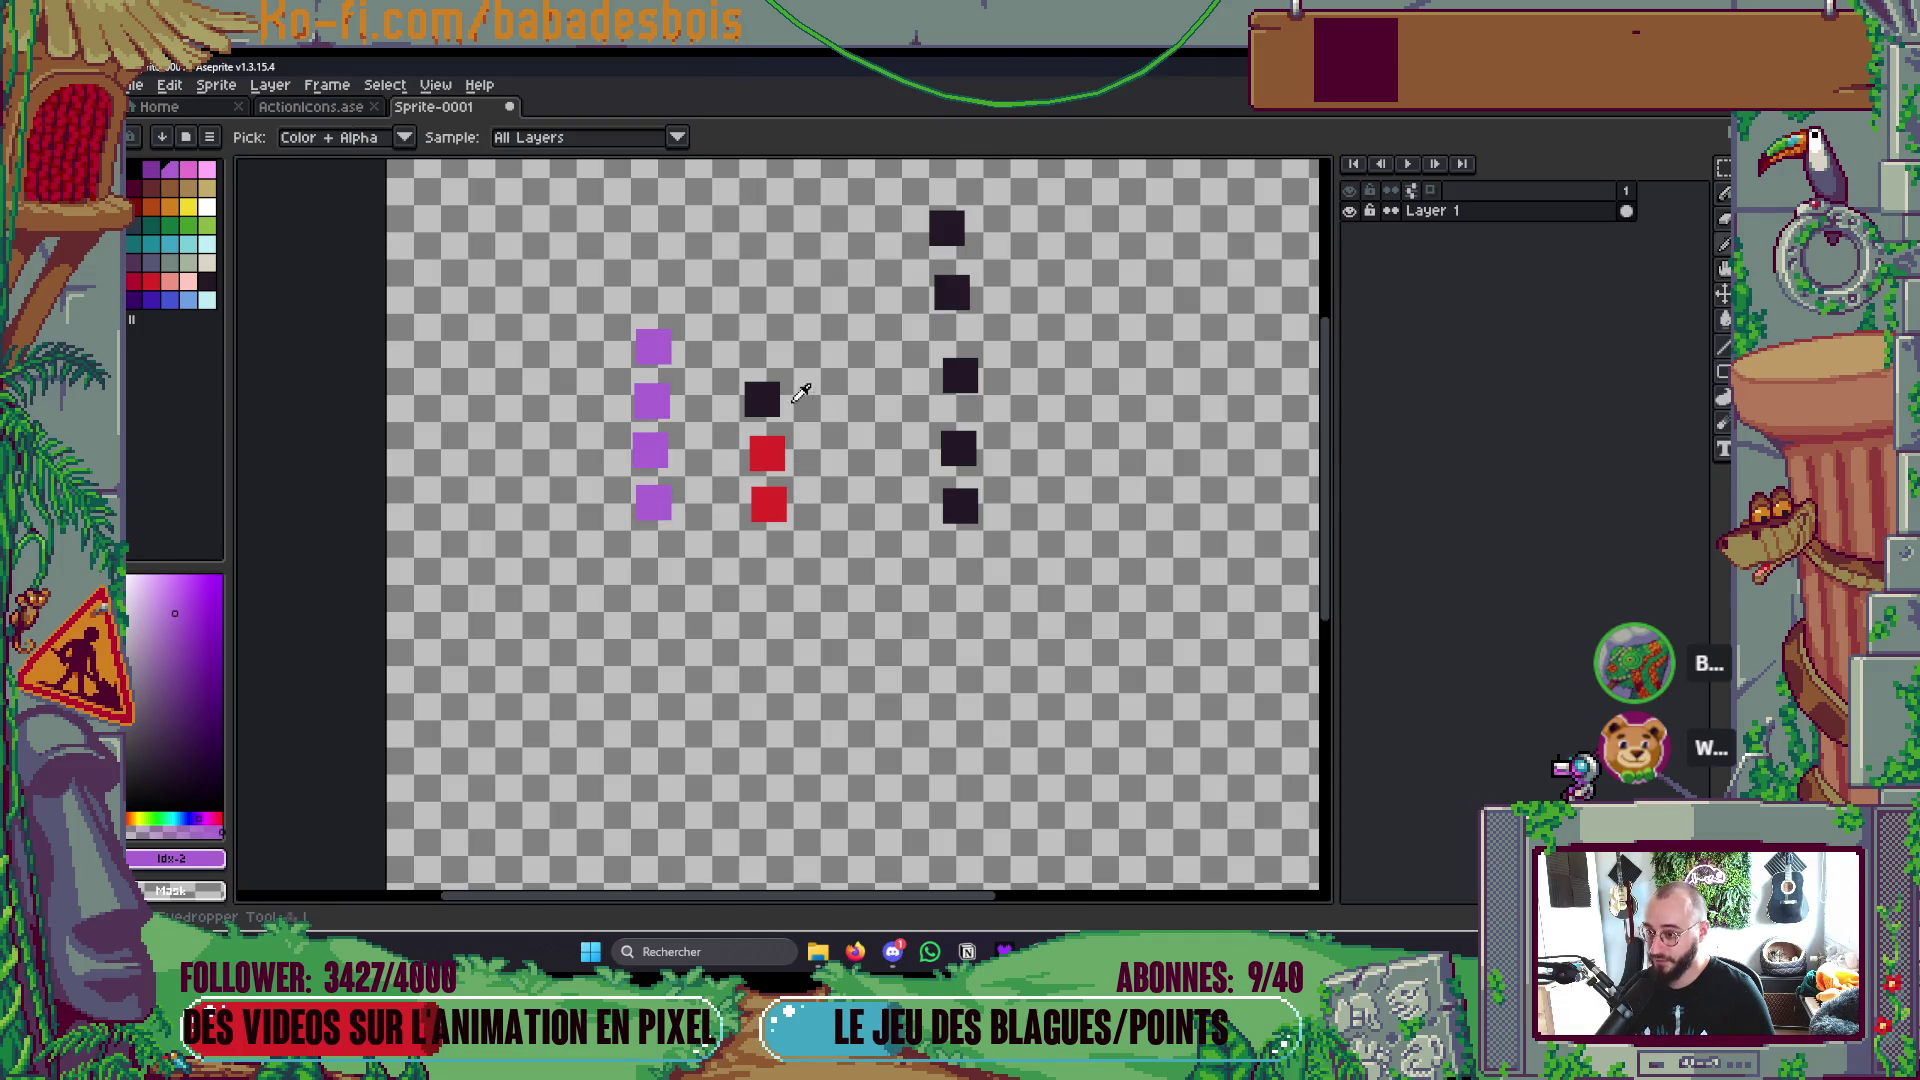
left_click(762, 398, "alt")
left_click(767, 453)
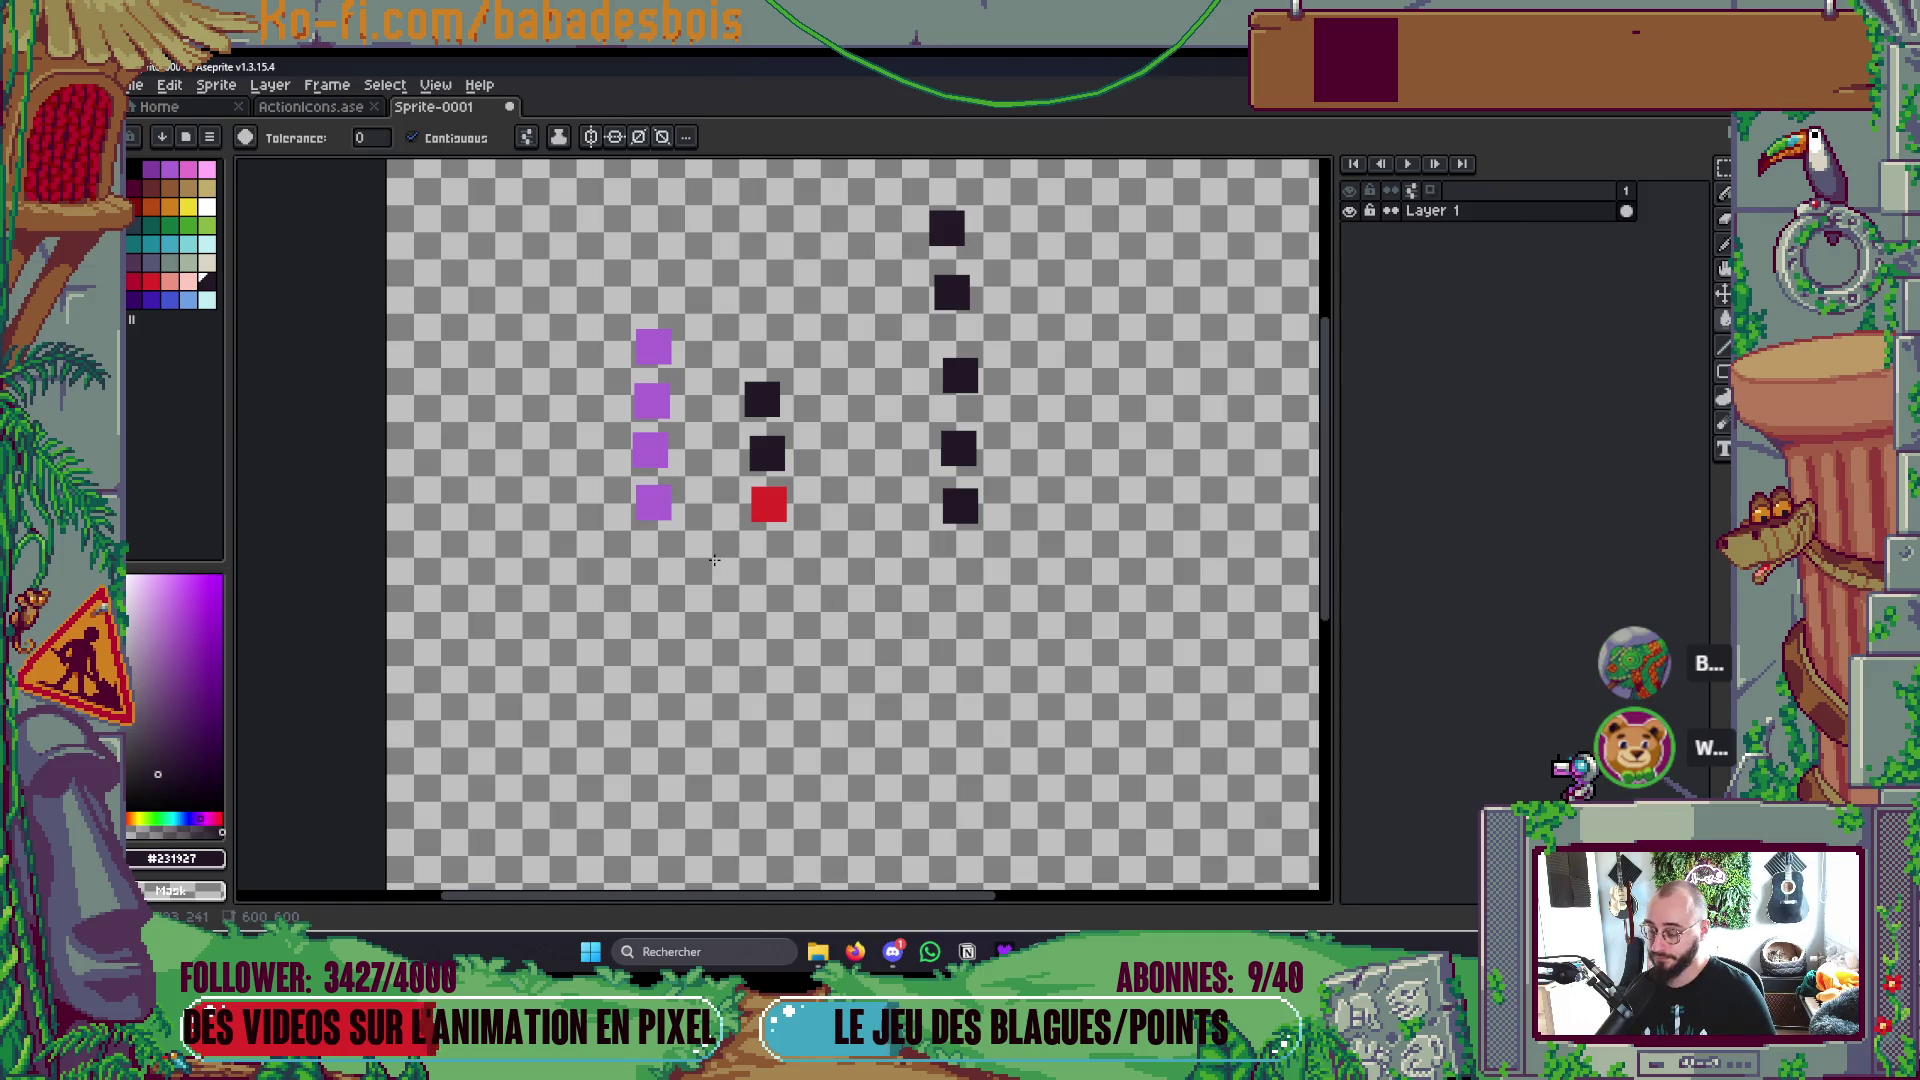
Step: Undo and then restore the purple and dark fills
key("ctrl+z")
key("ctrl+z")
key("ctrl+z")
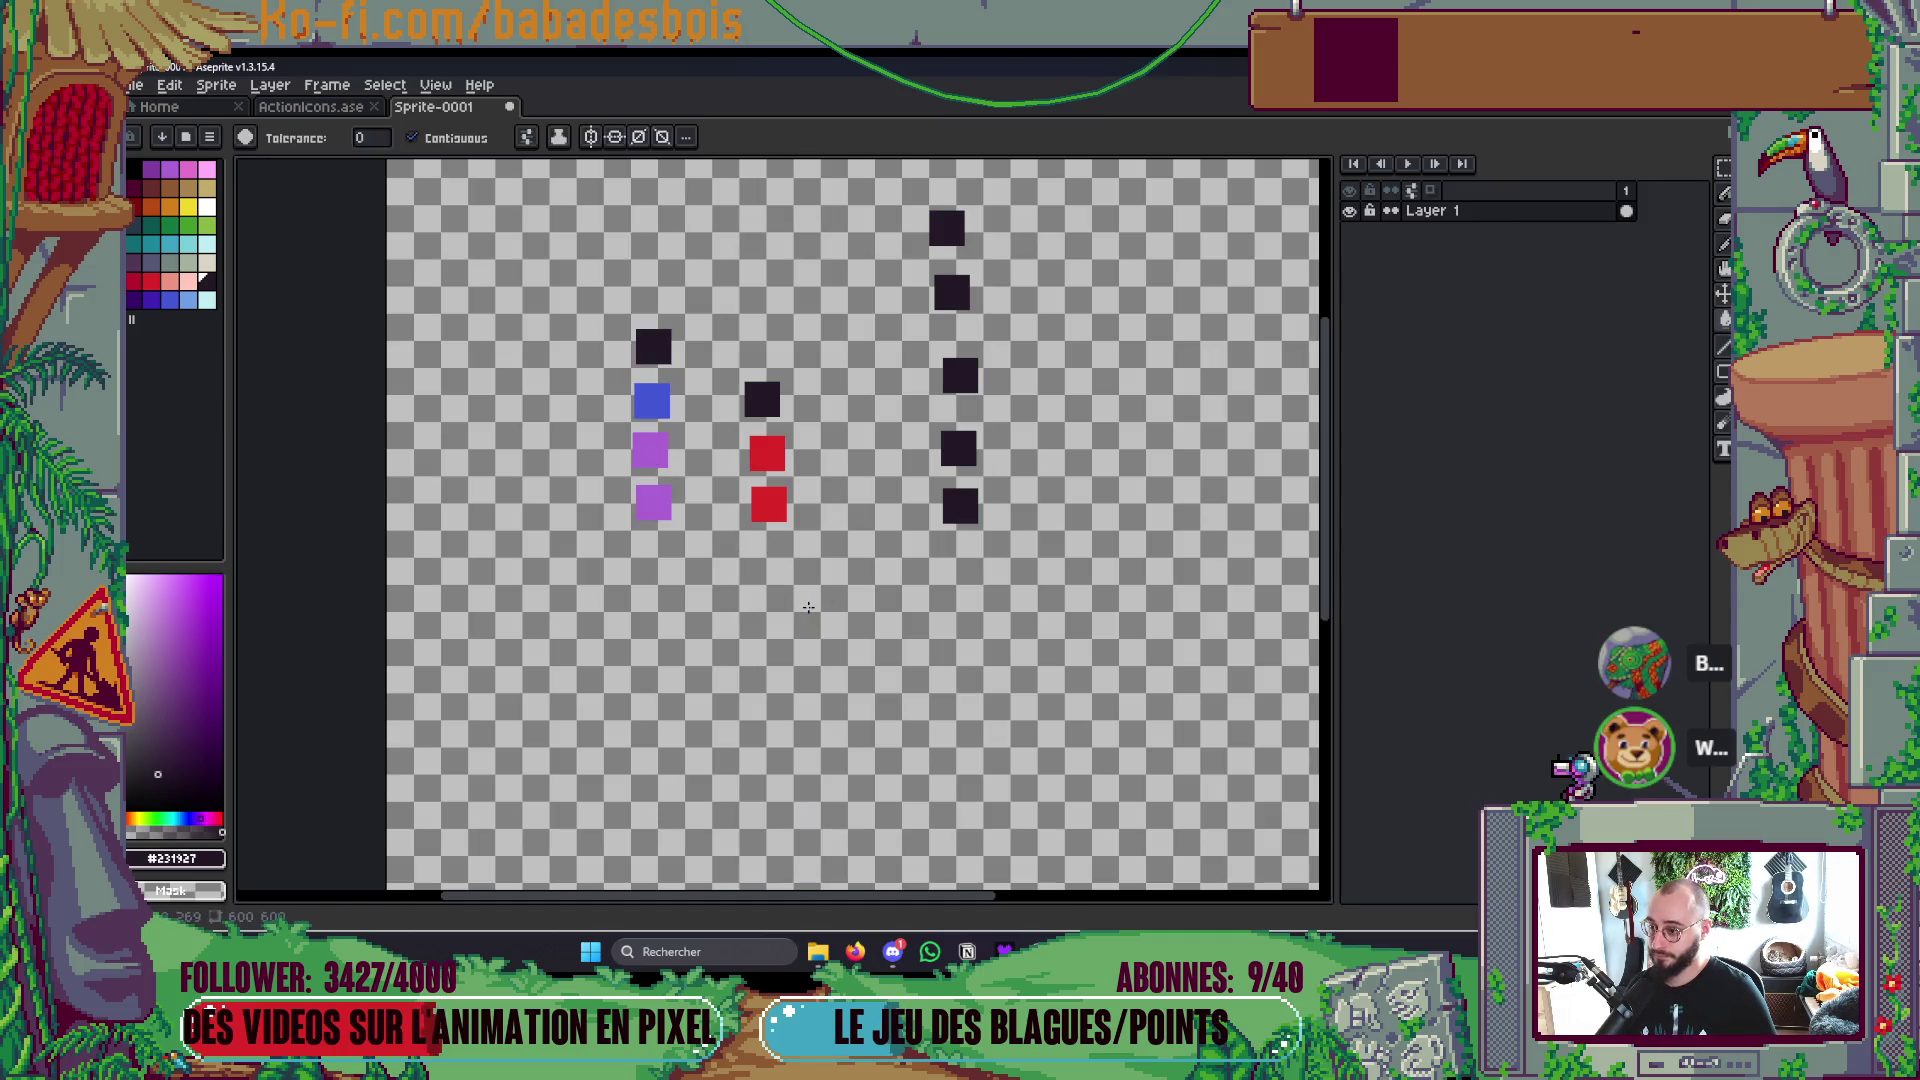
key("ctrl+z")
key("ctrl+z")
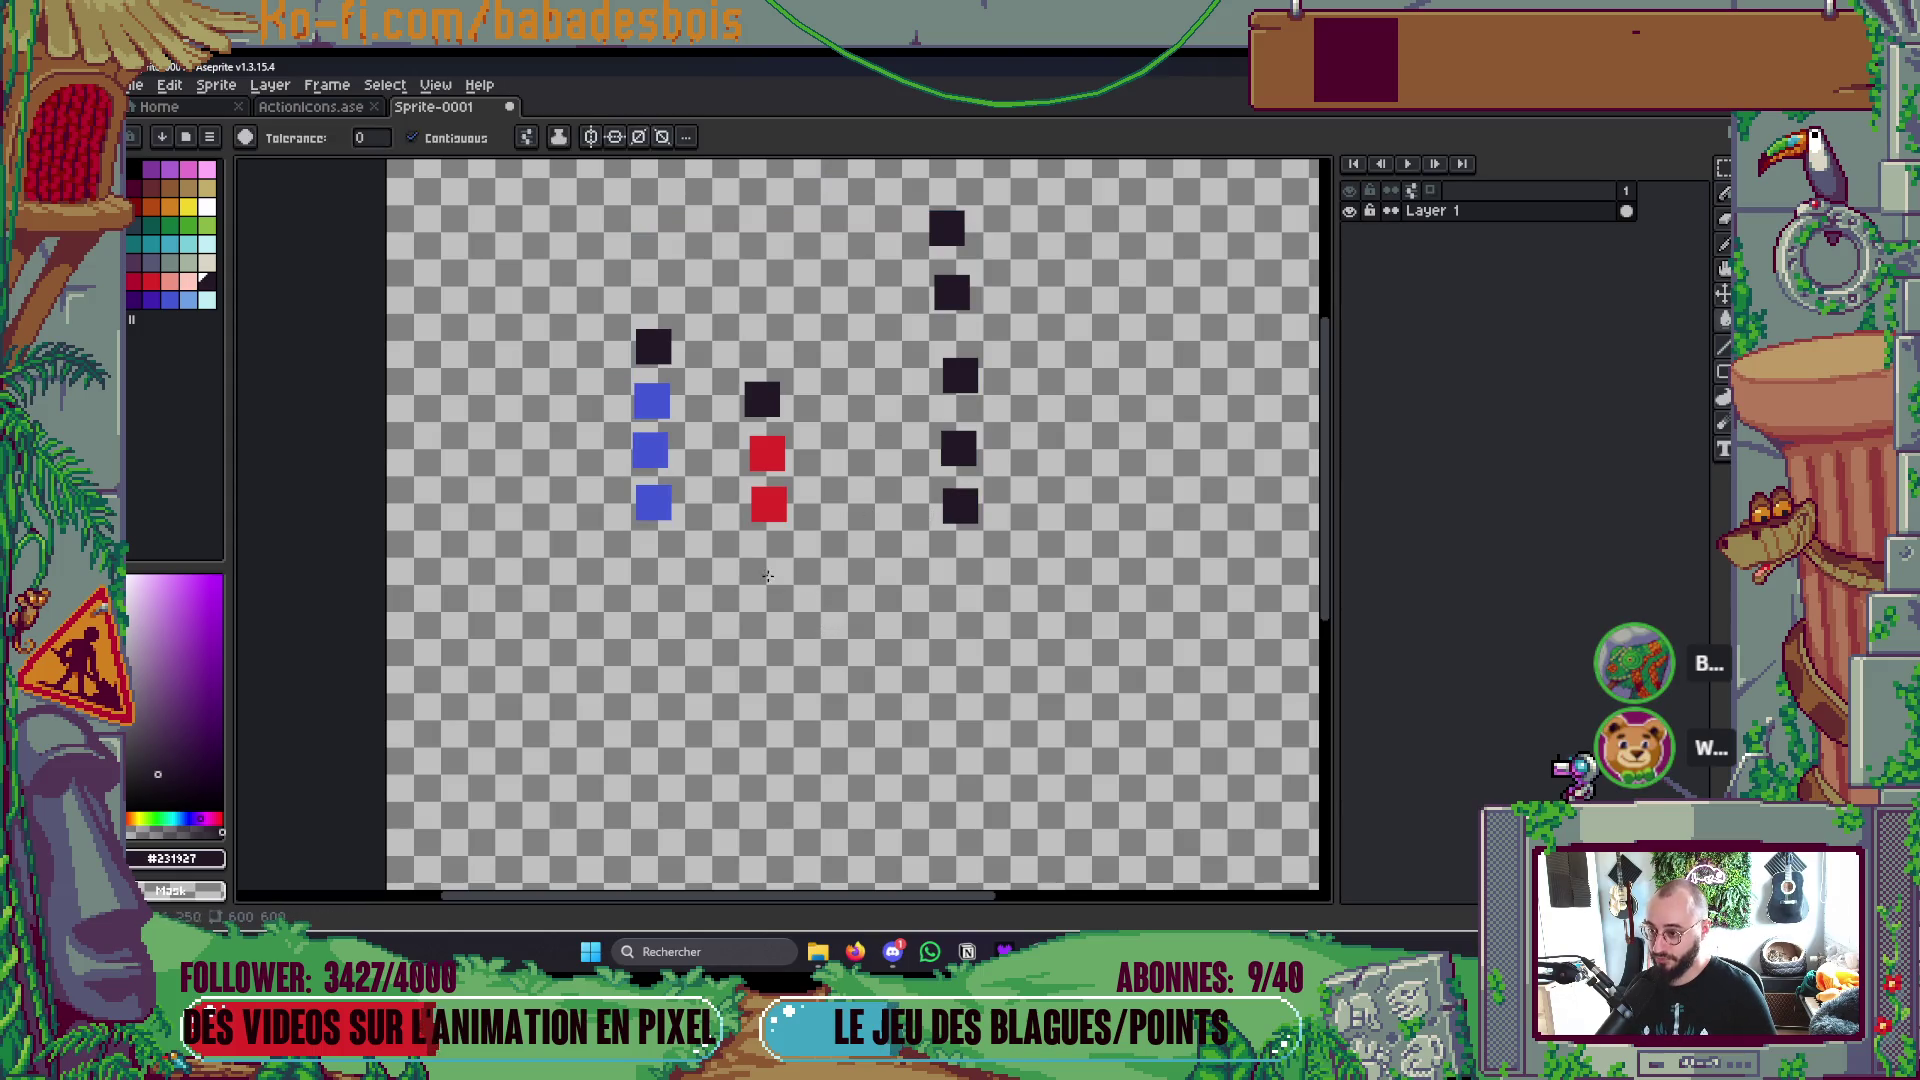
key("ctrl+z")
key("ctrl+z")
key("ctrl+z")
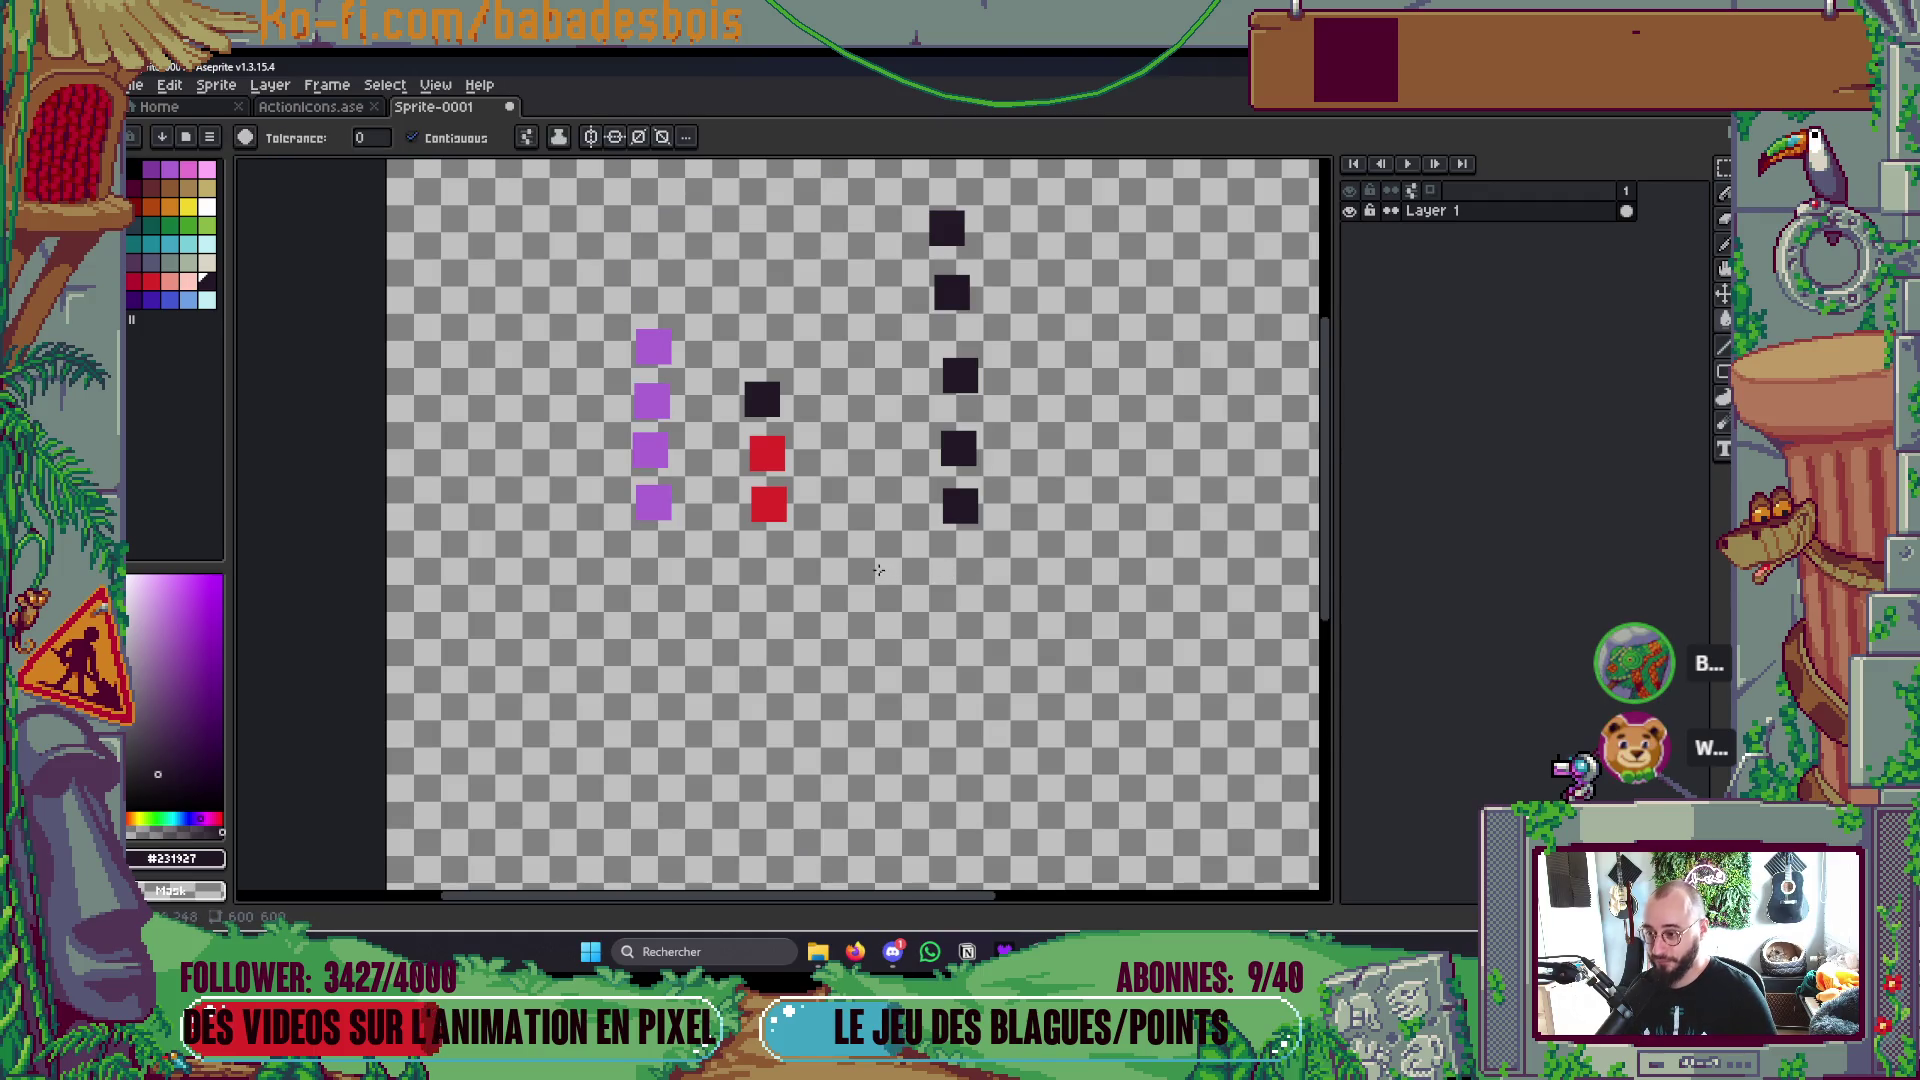
key("ctrl+z")
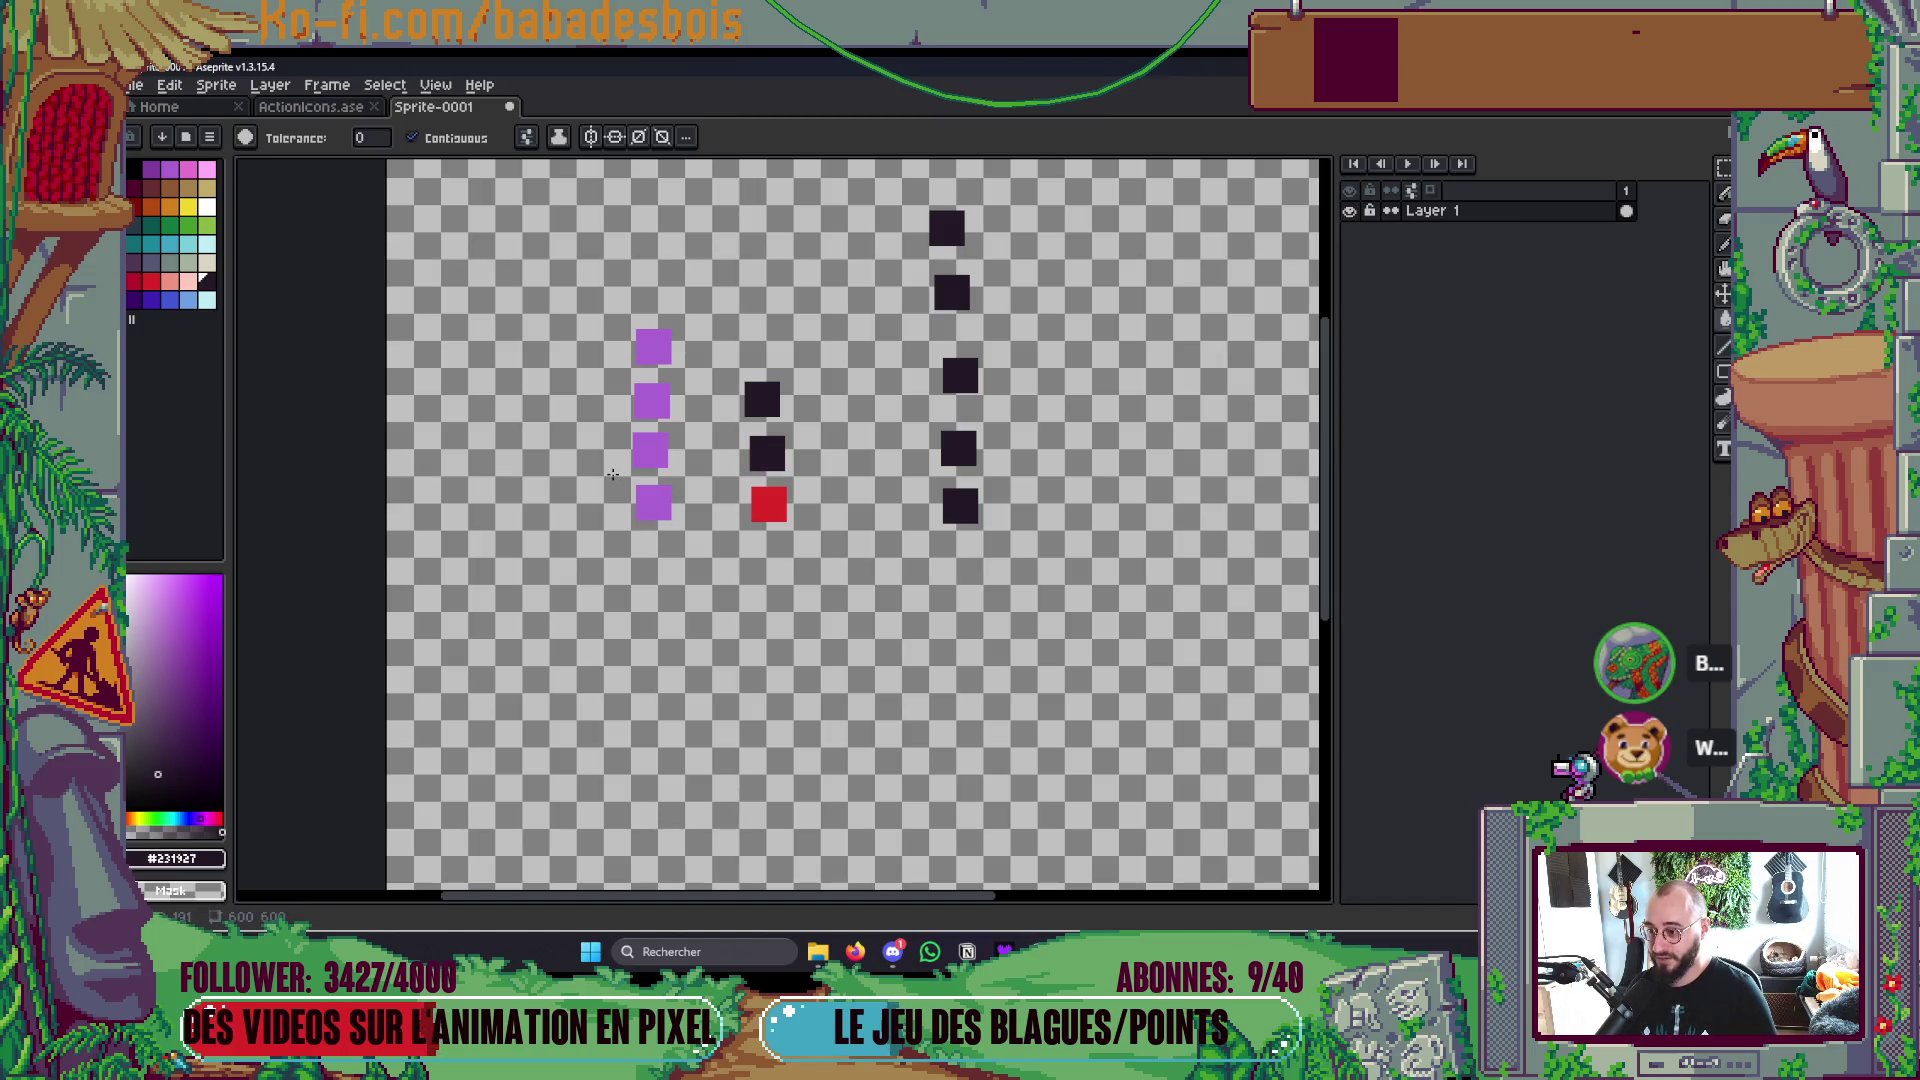
key("b")
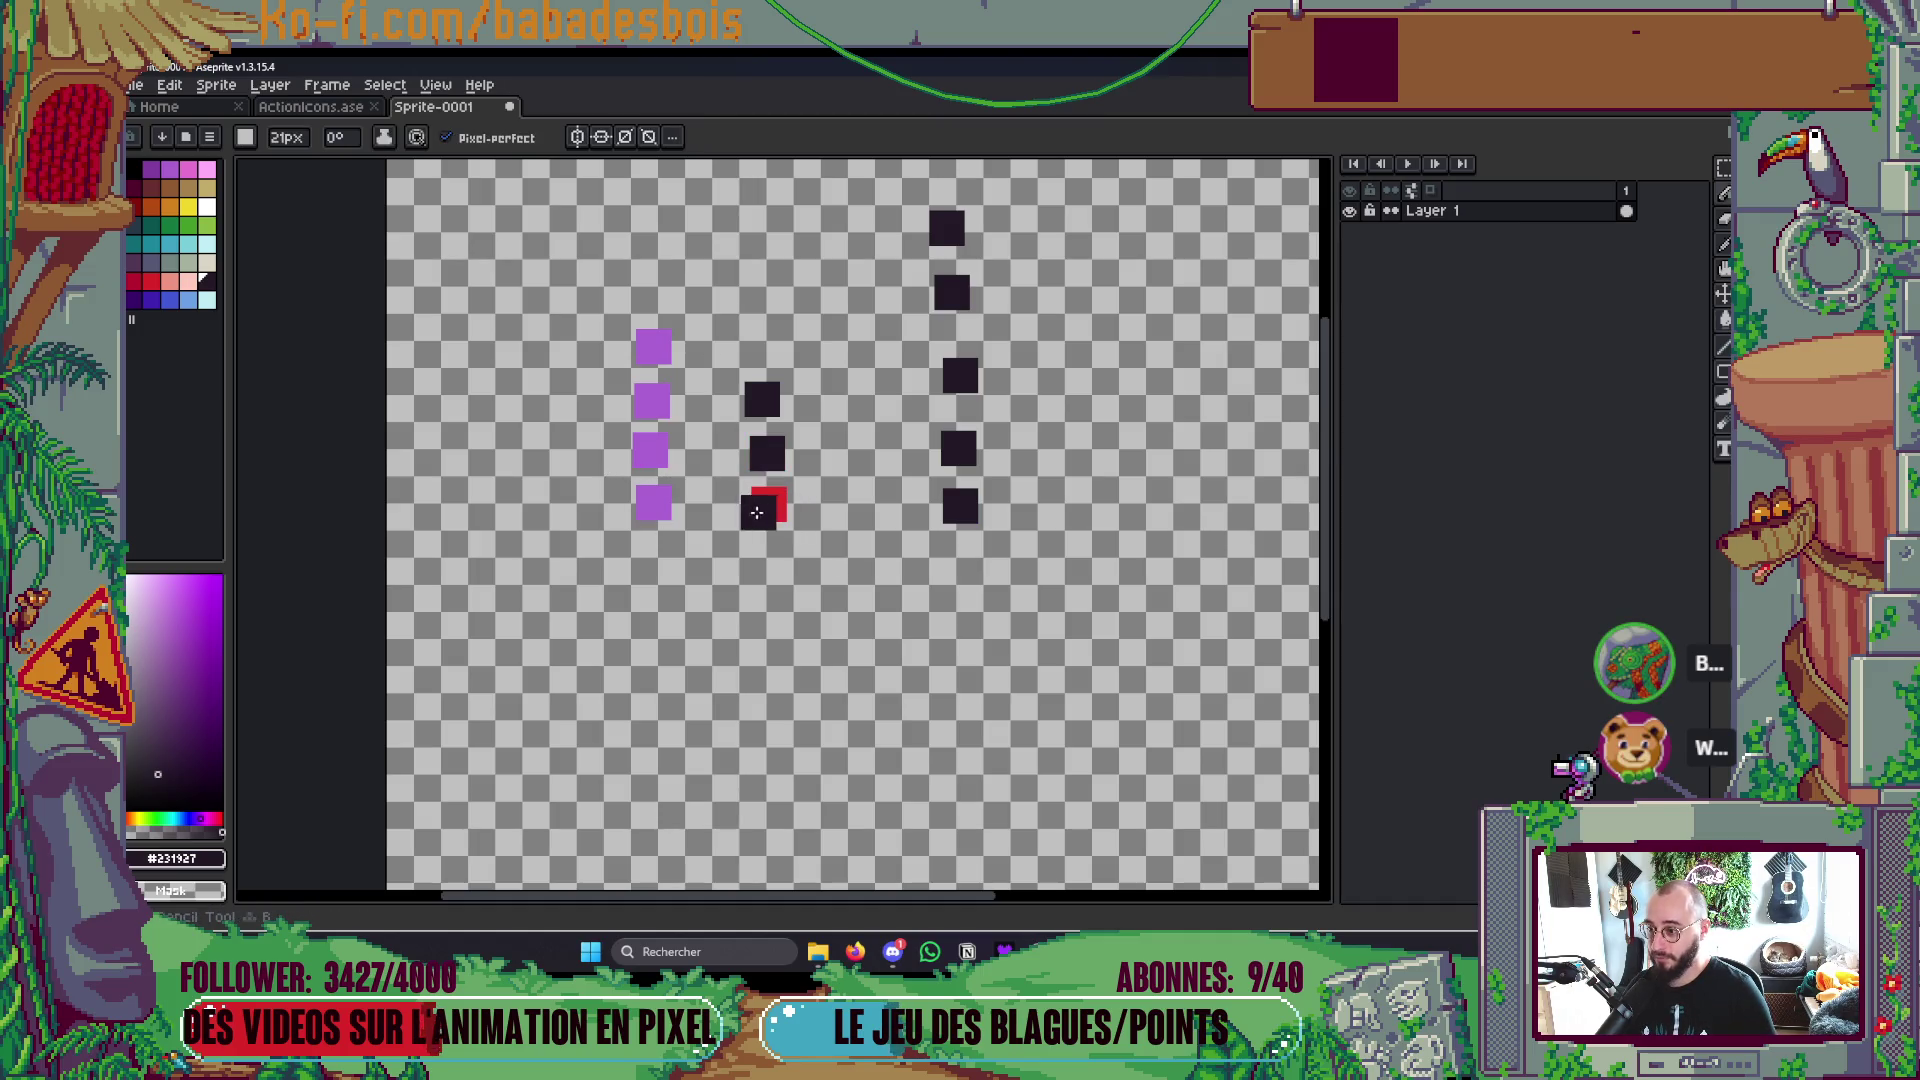
mouse_move(718, 358)
left_mouse_down()
mouse_move(822, 625)
mouse_move(772, 350)
left_mouse_up()
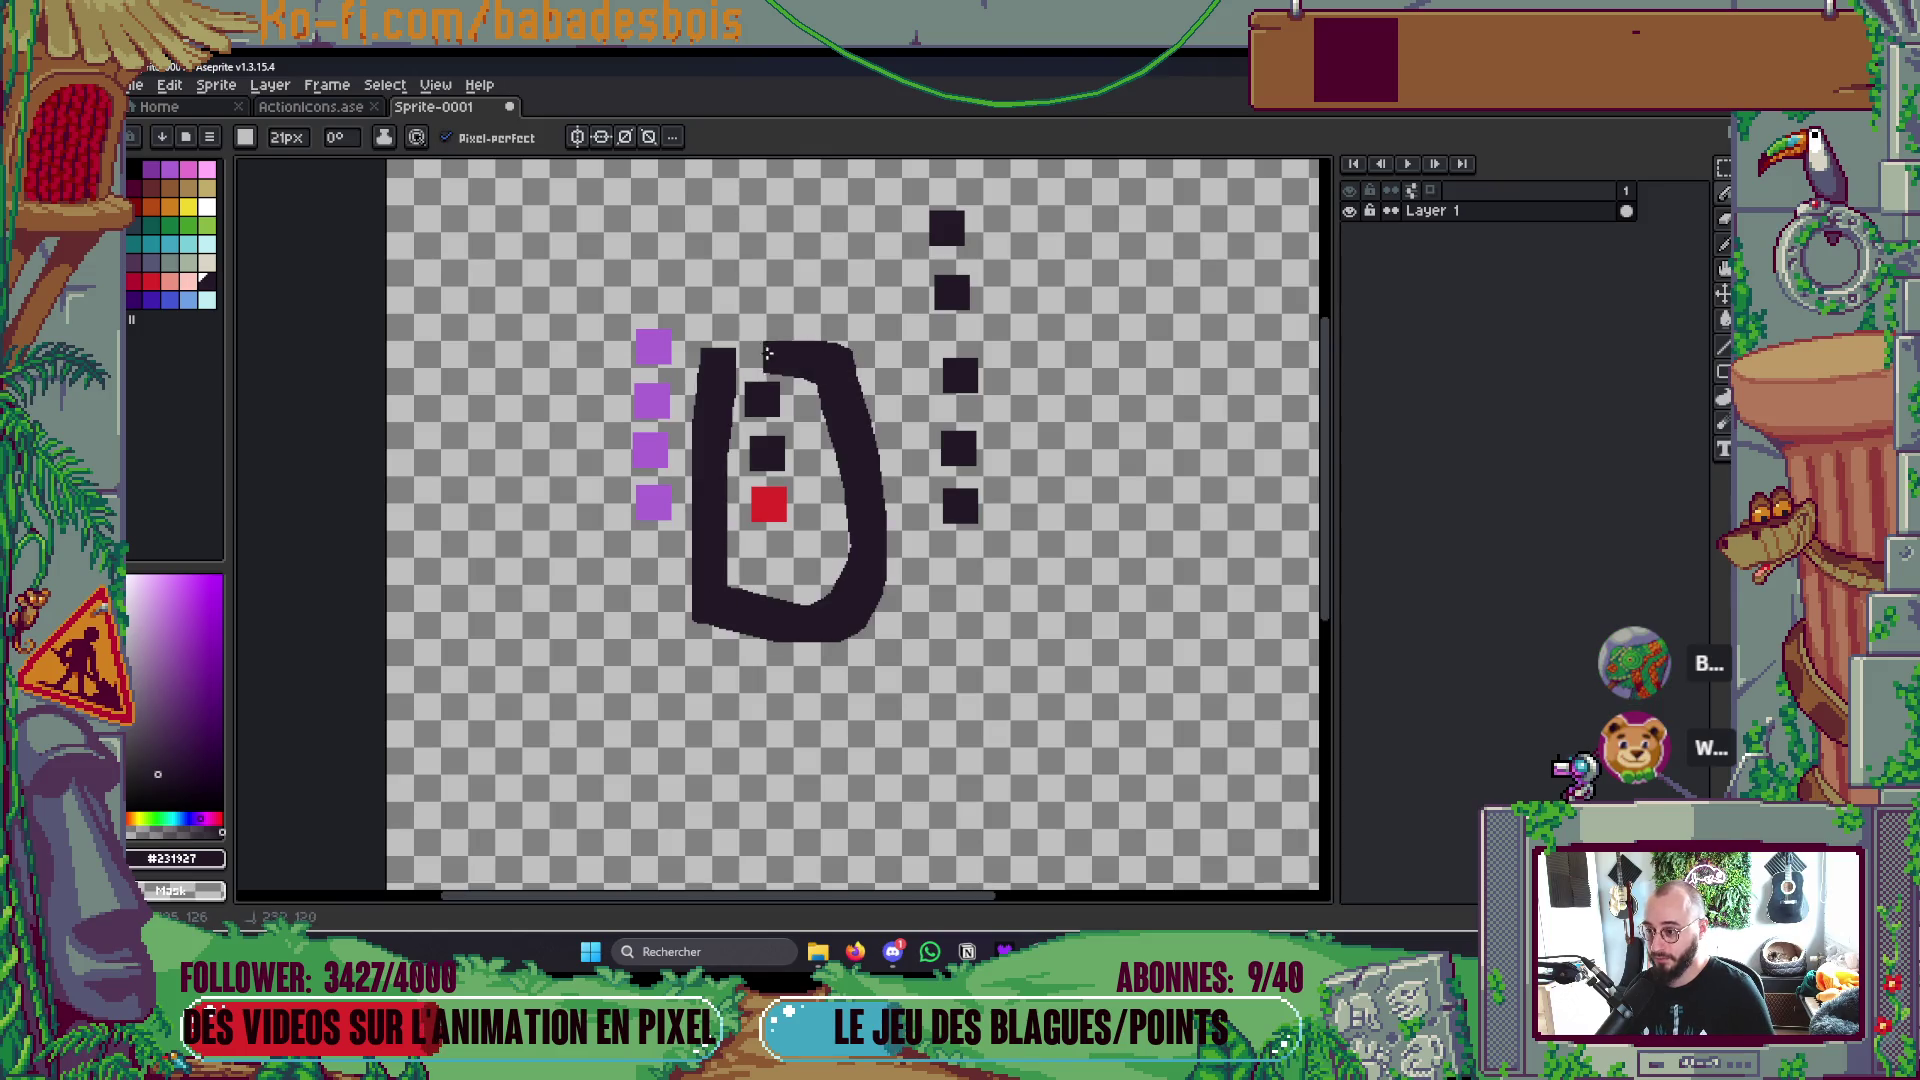
key("ctrl+z")
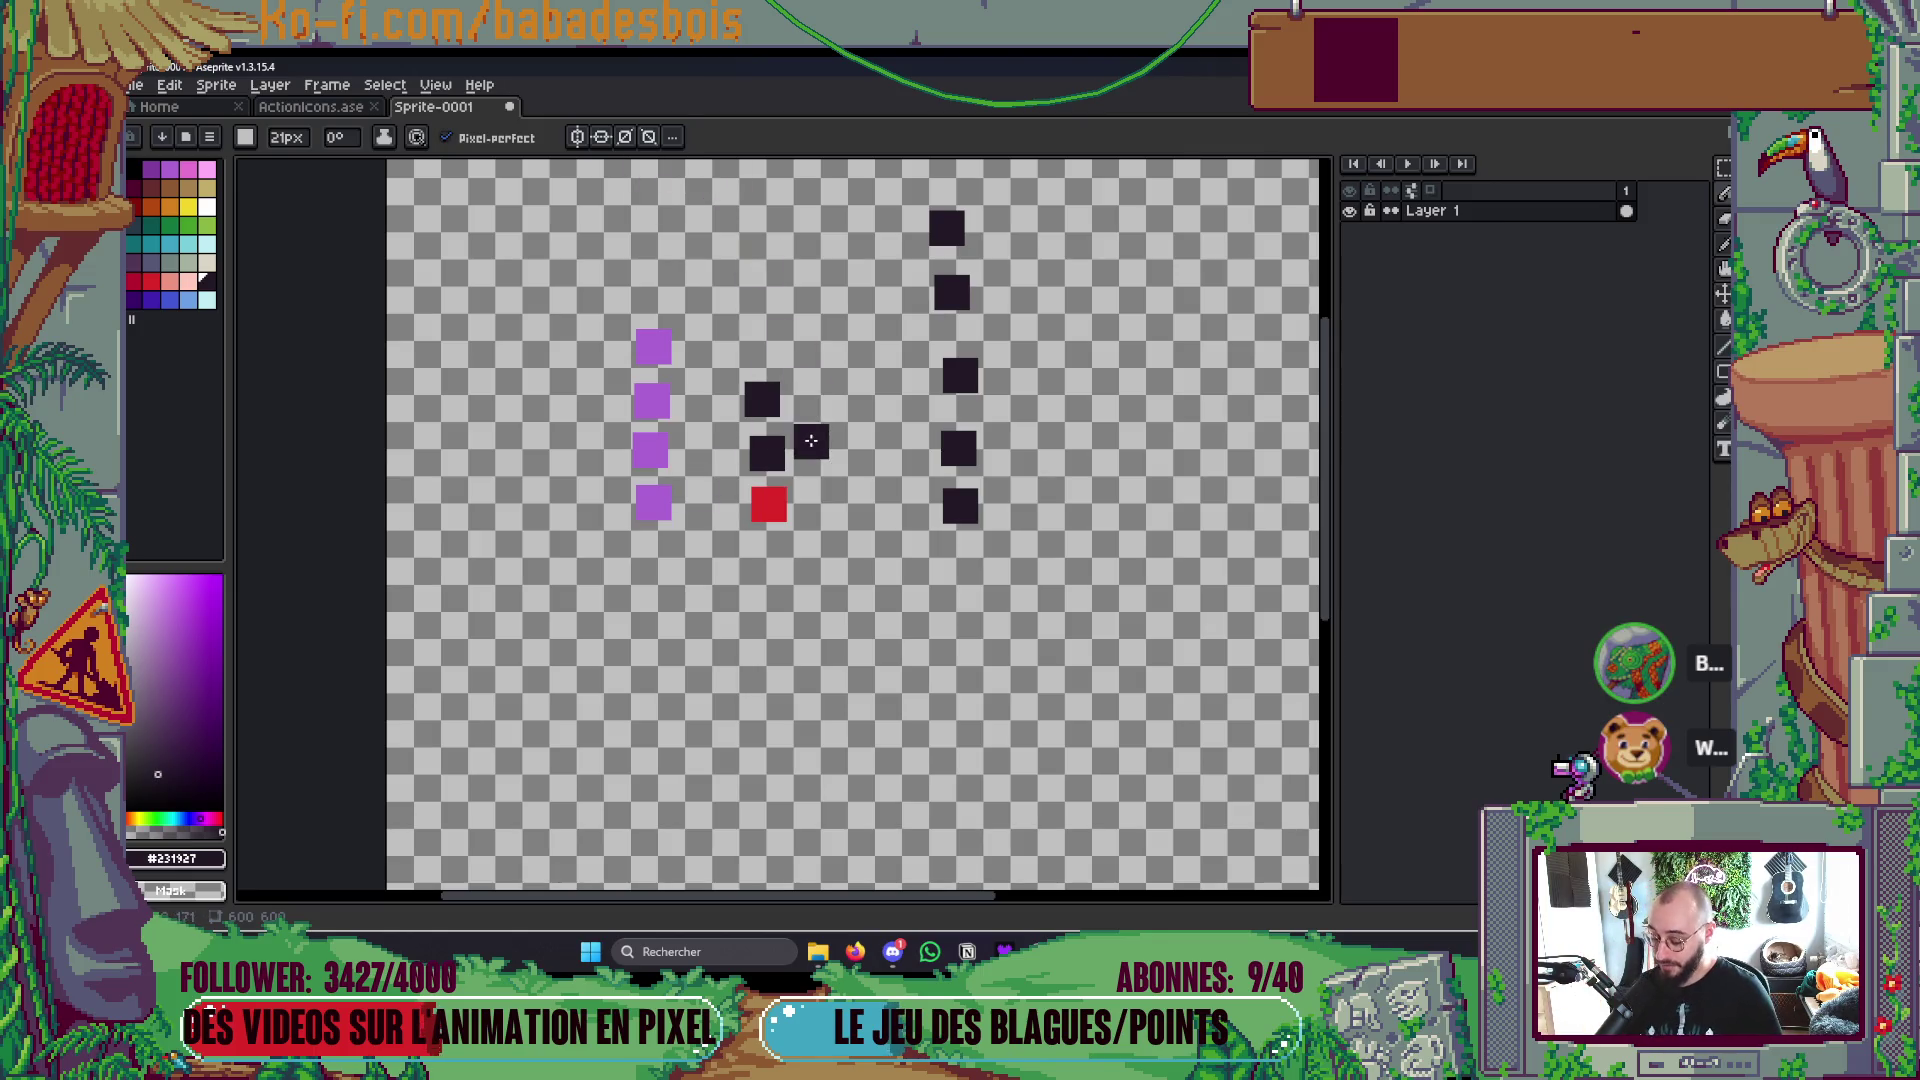
key("i")
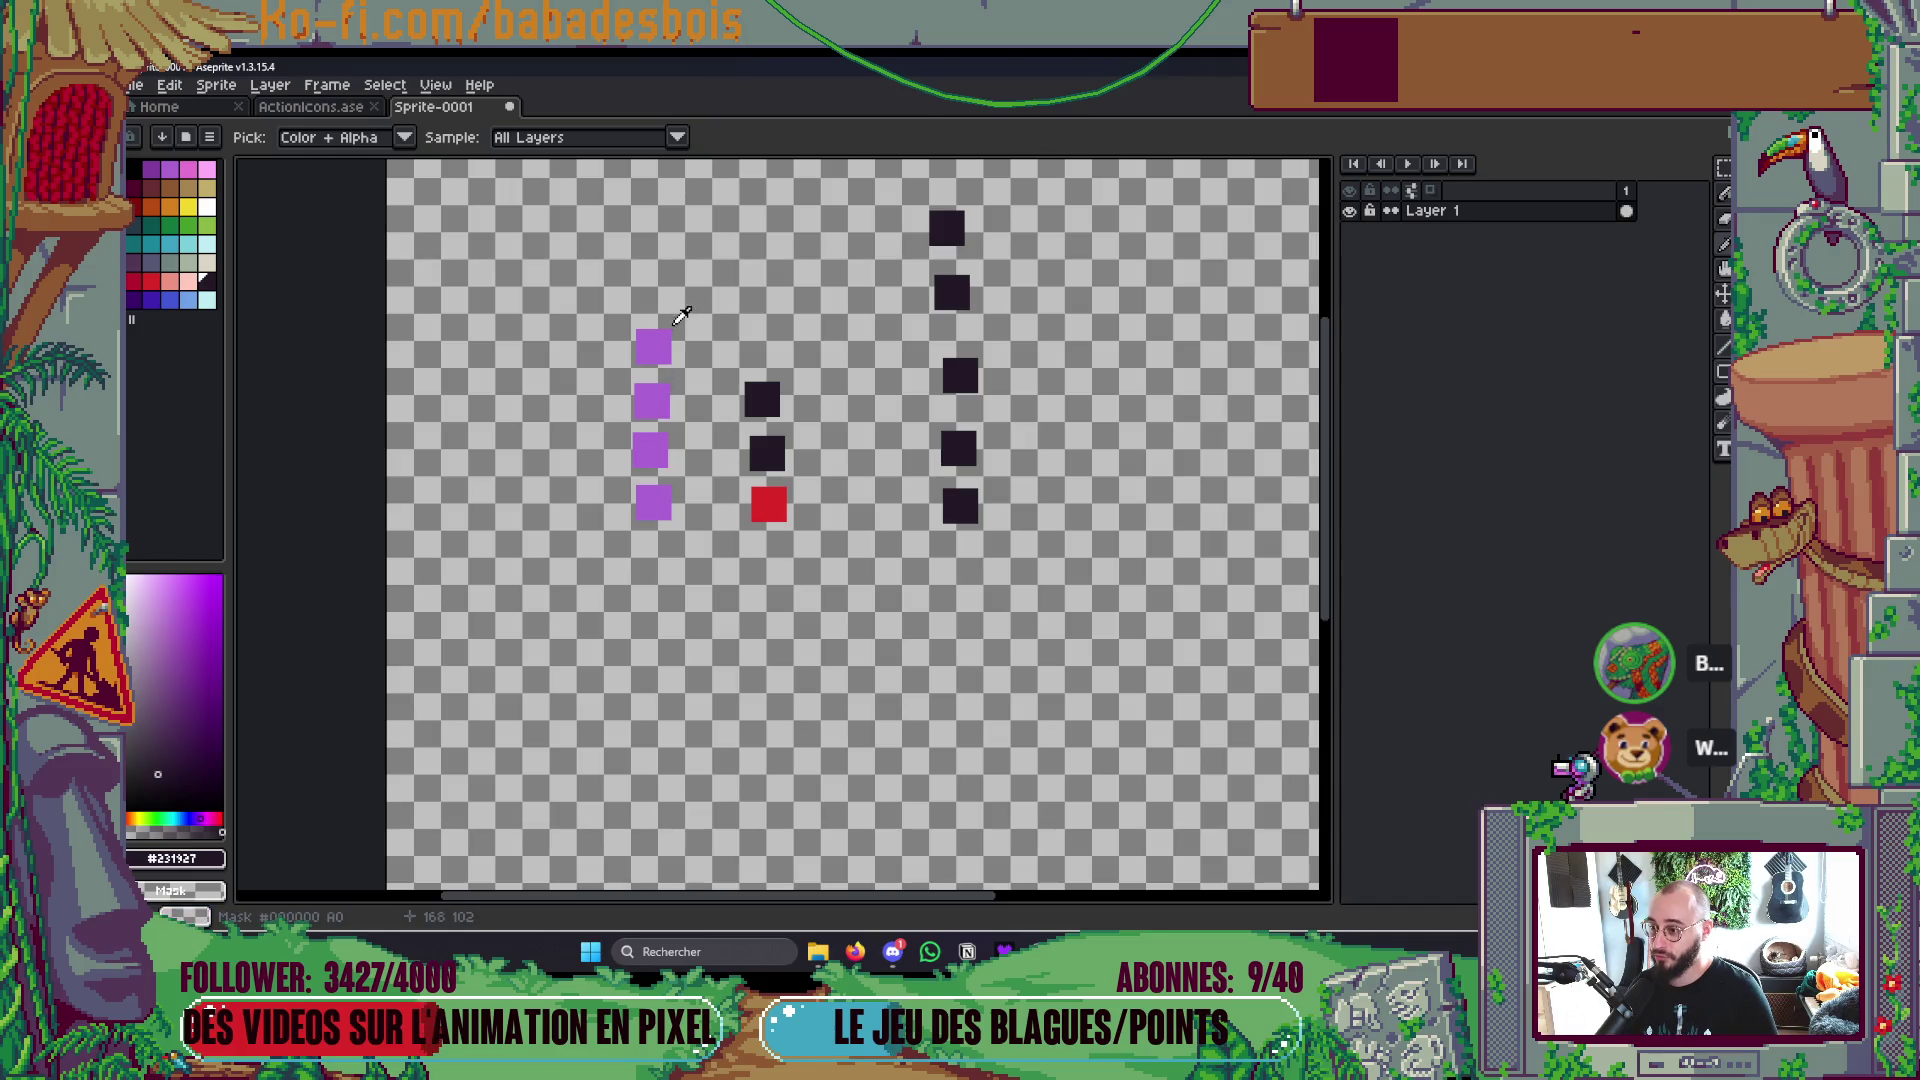
Step: Sample purple and bucket-fill three squares of the next column purple, undoing one extra fill
left_click(657, 396)
key("g")
left_click(960, 503)
left_click(962, 455)
left_click(964, 372)
left_click(955, 290)
key("ctrl+z")
key("ctrl+z")
key("ctrl+z")
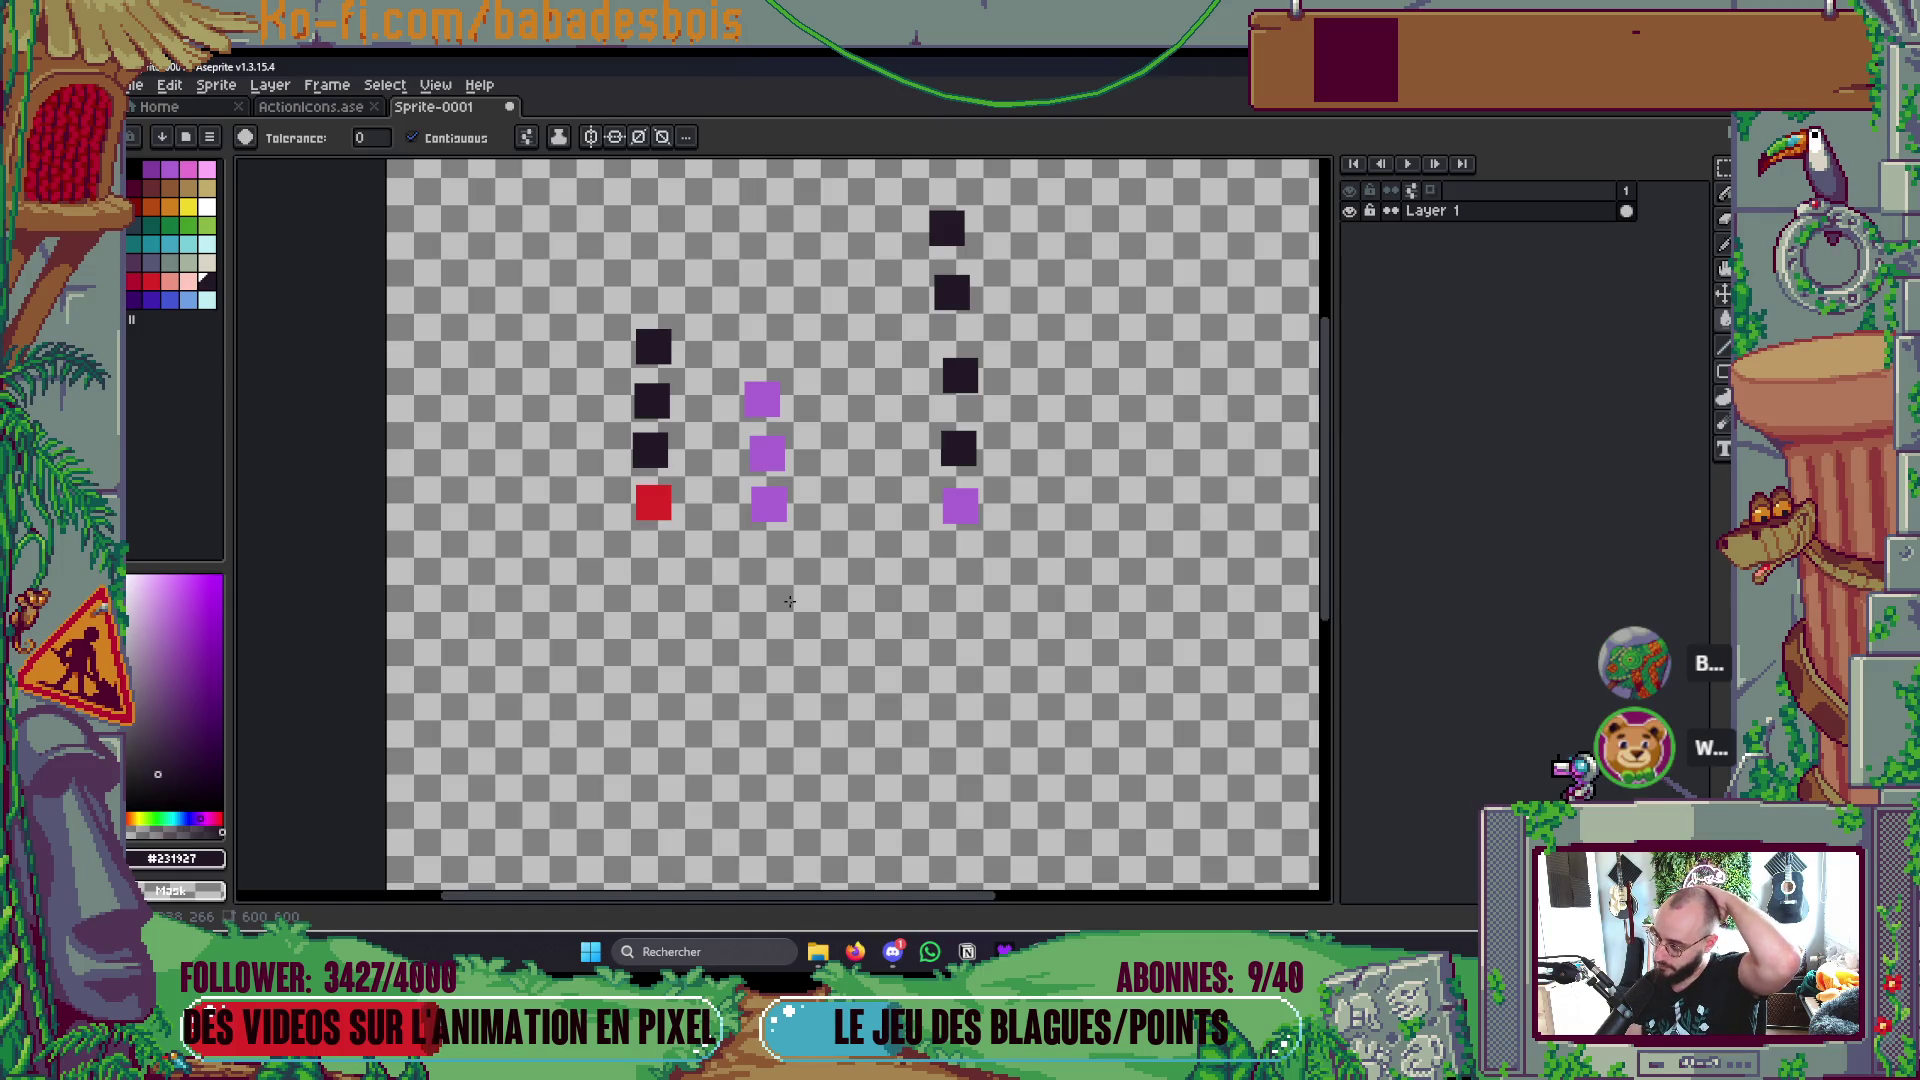
Step: Select the left two columns and move them right and slightly down
key("m")
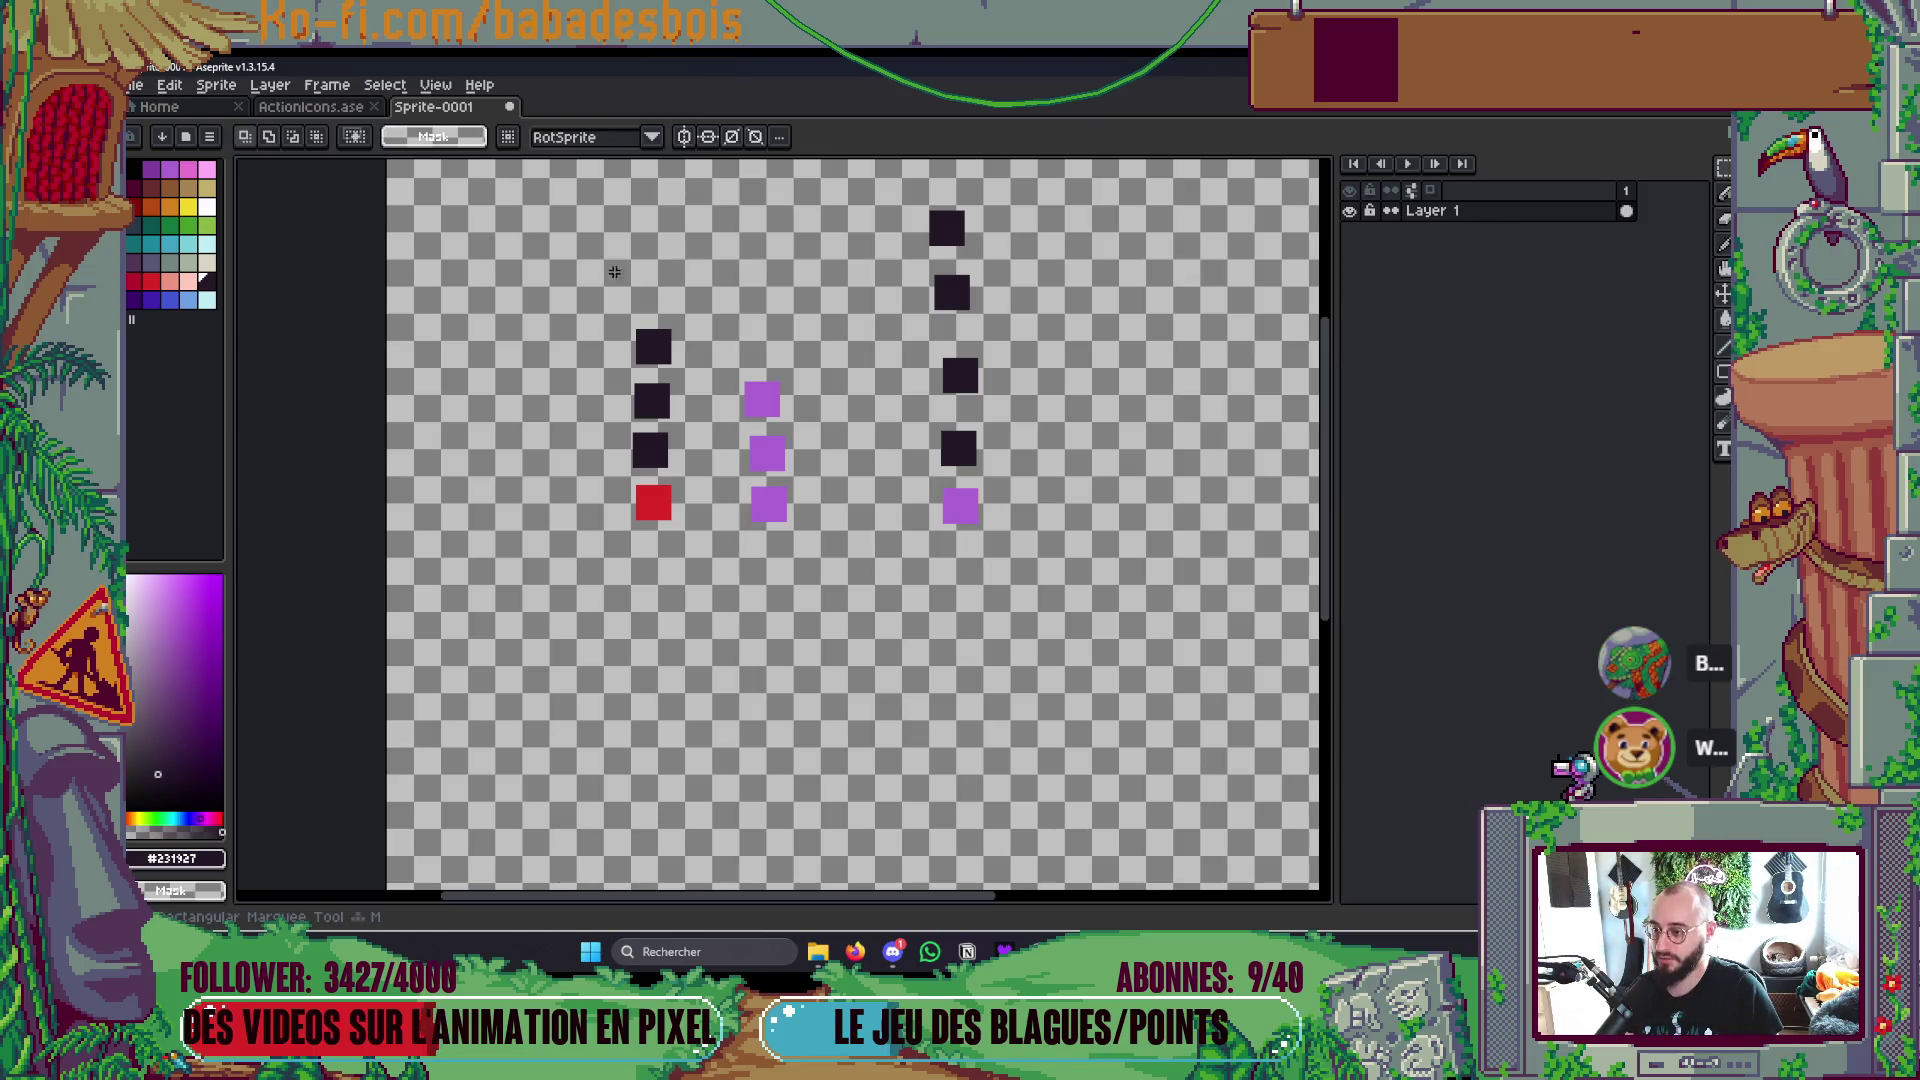
left_click_drag(601, 262, 868, 630)
left_click_drag(784, 493, 827, 506)
left_click(953, 668)
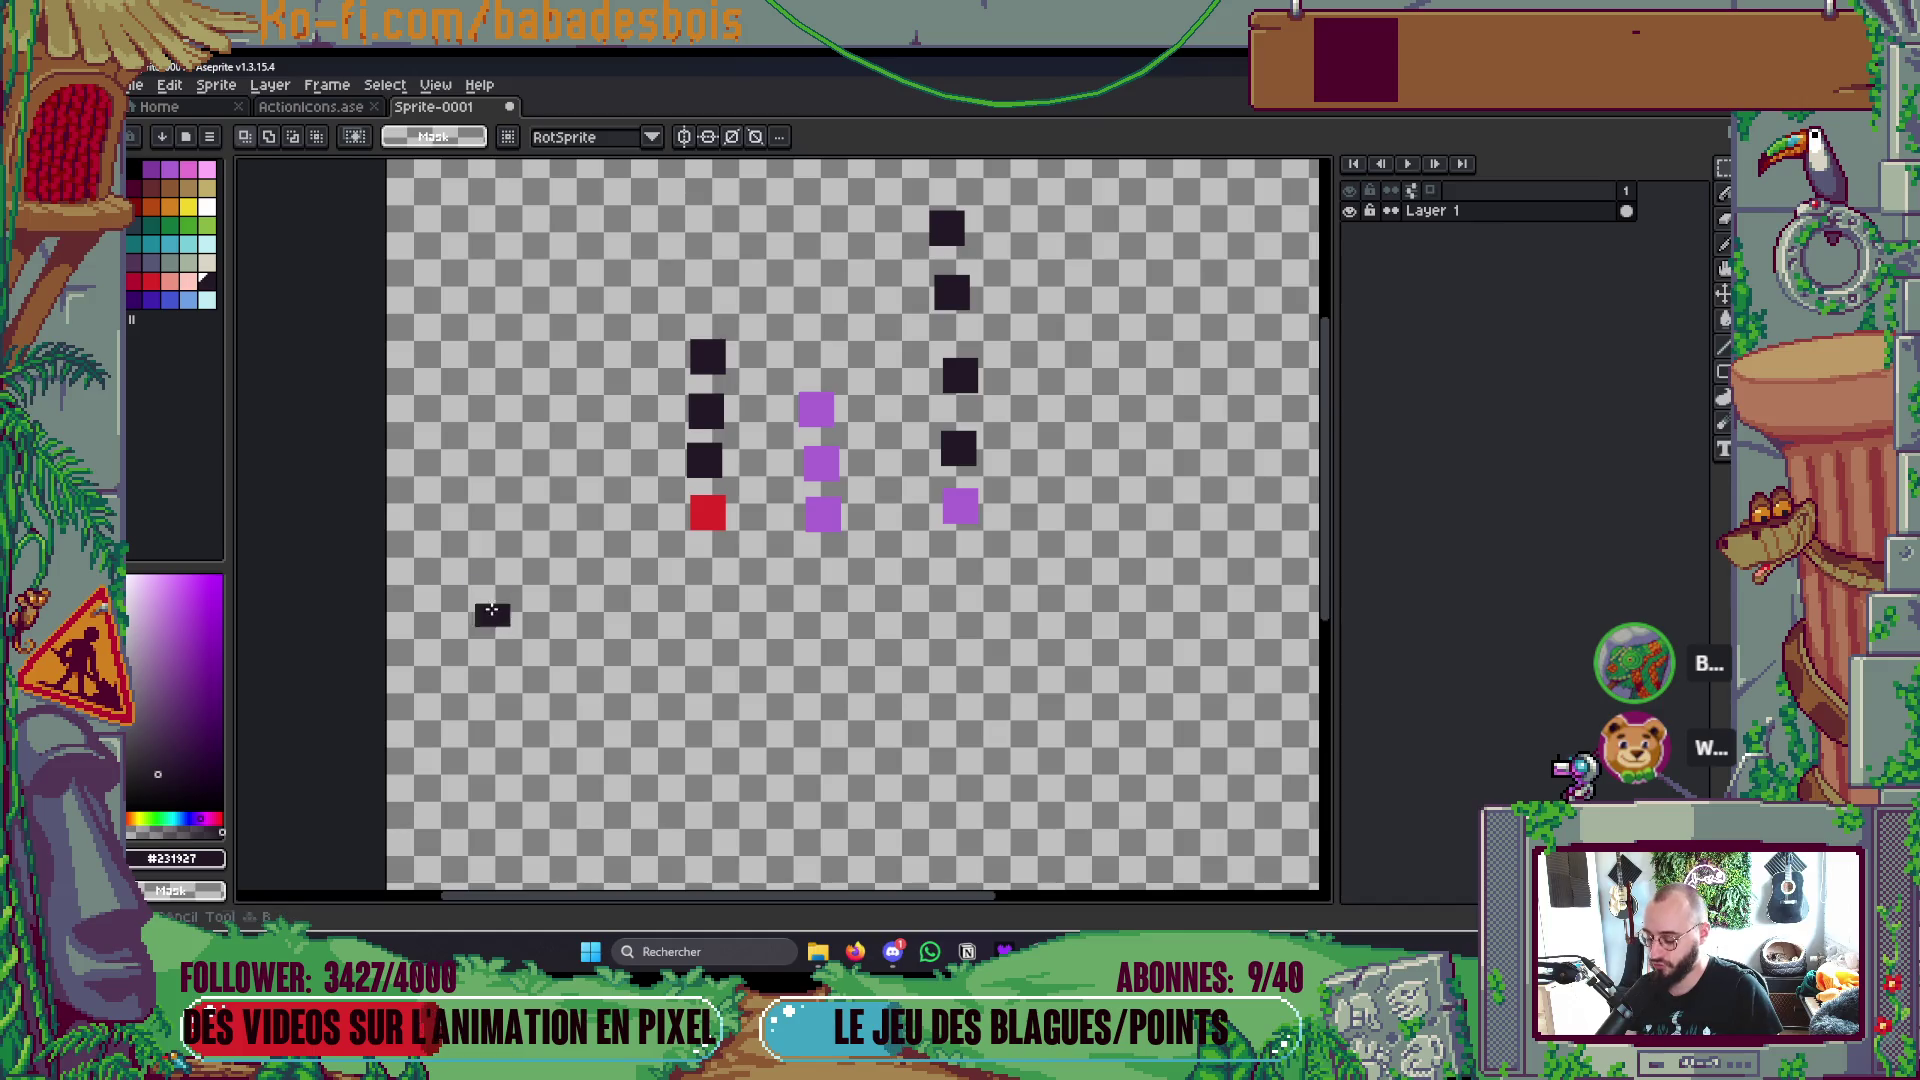
Step: Stamp three dark squares in a new column near the left edge
key("b")
left_click(467, 525)
left_click(474, 620)
left_click(470, 755)
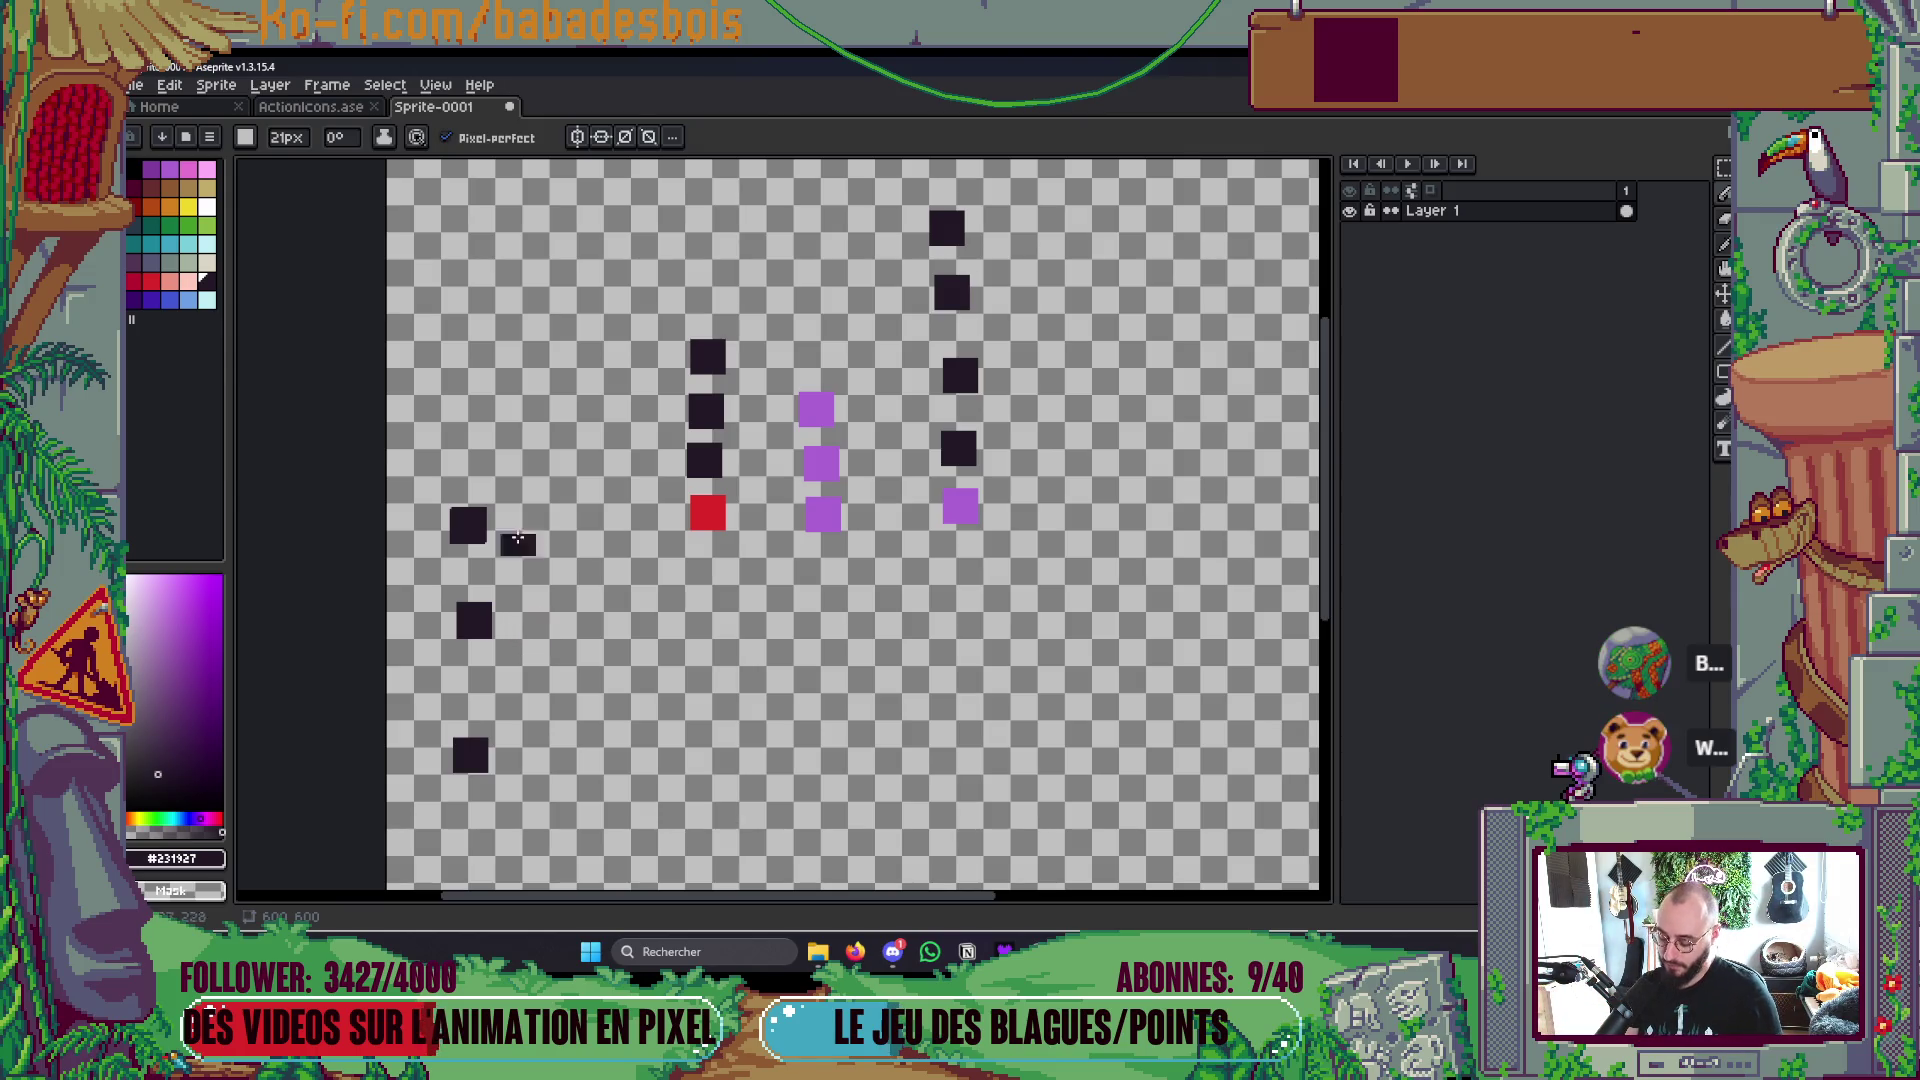
key("m")
left_click(151, 281)
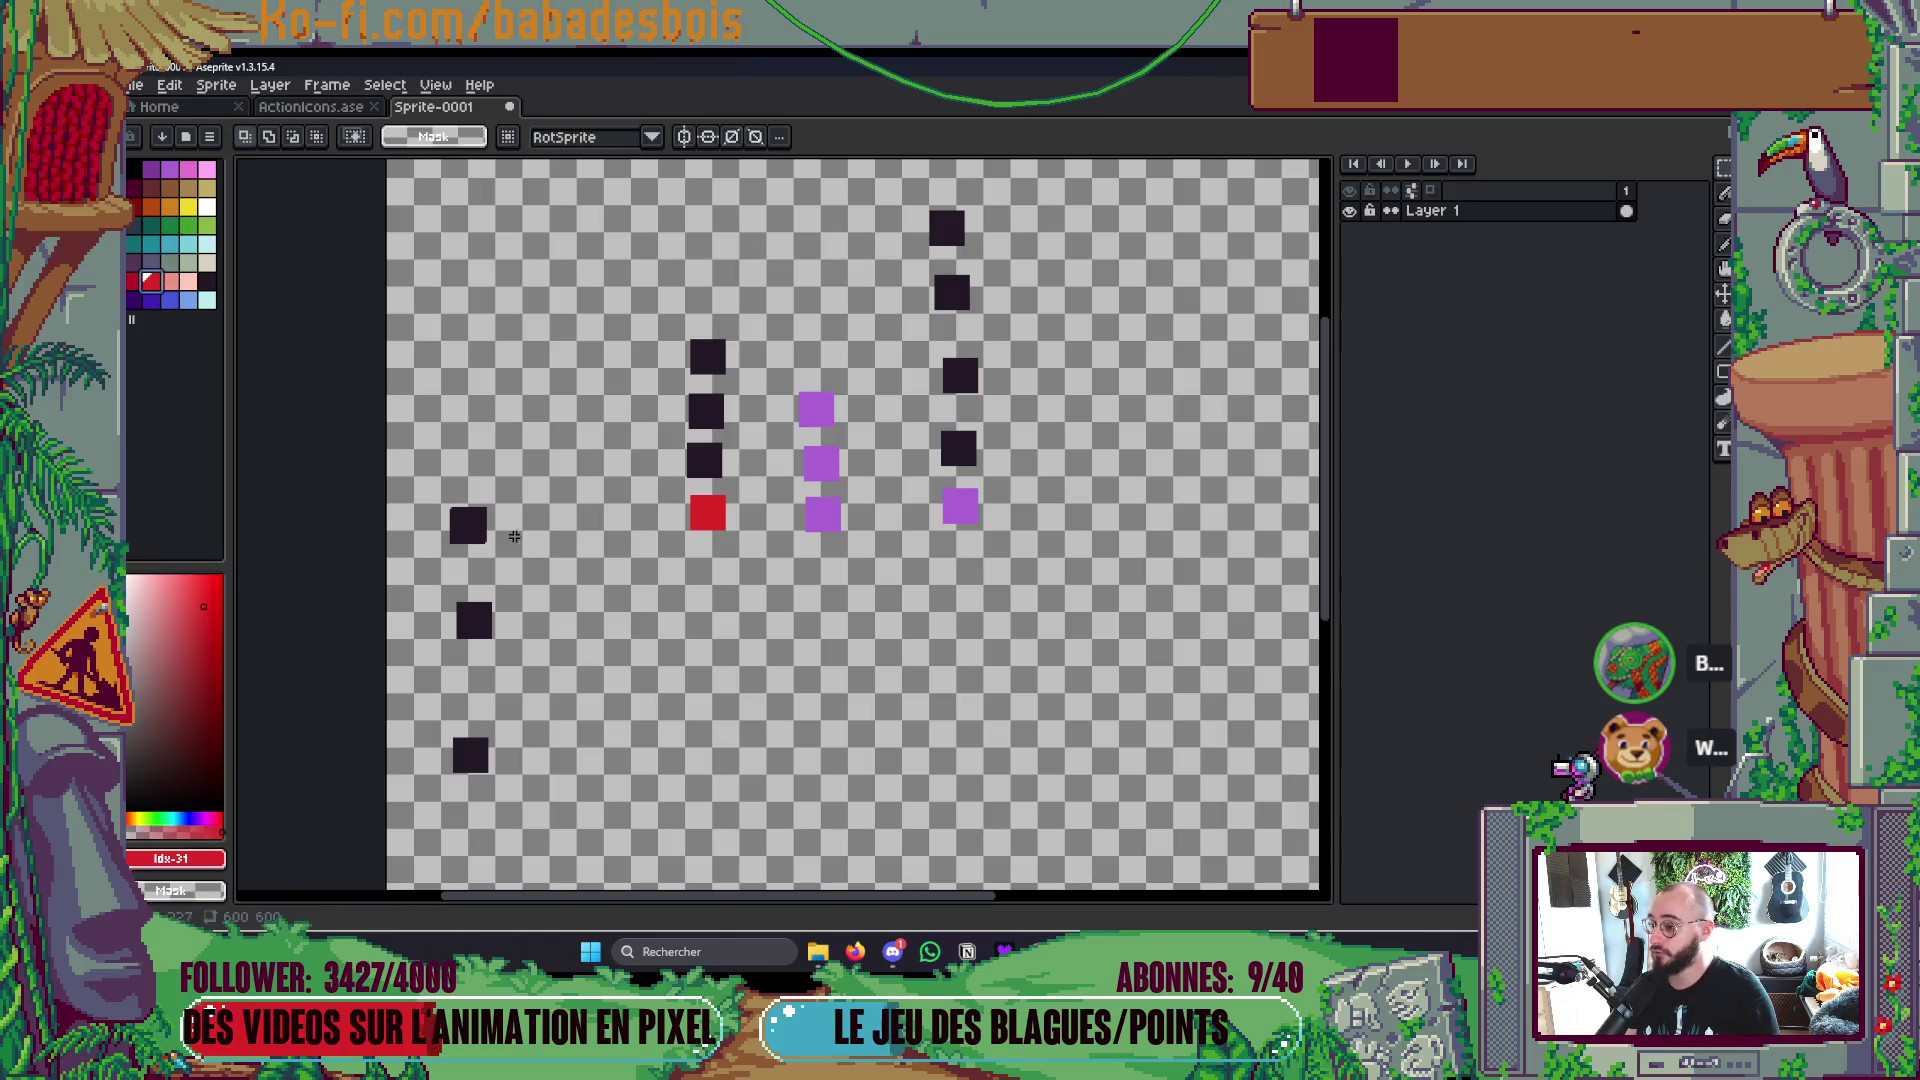
key("b")
mouse_move(488, 469)
left_mouse_down()
mouse_move(430, 585)
mouse_move(495, 455)
left_mouse_up()
mouse_move(440, 548)
left_mouse_down()
mouse_move(395, 620)
mouse_move(456, 555)
left_mouse_up()
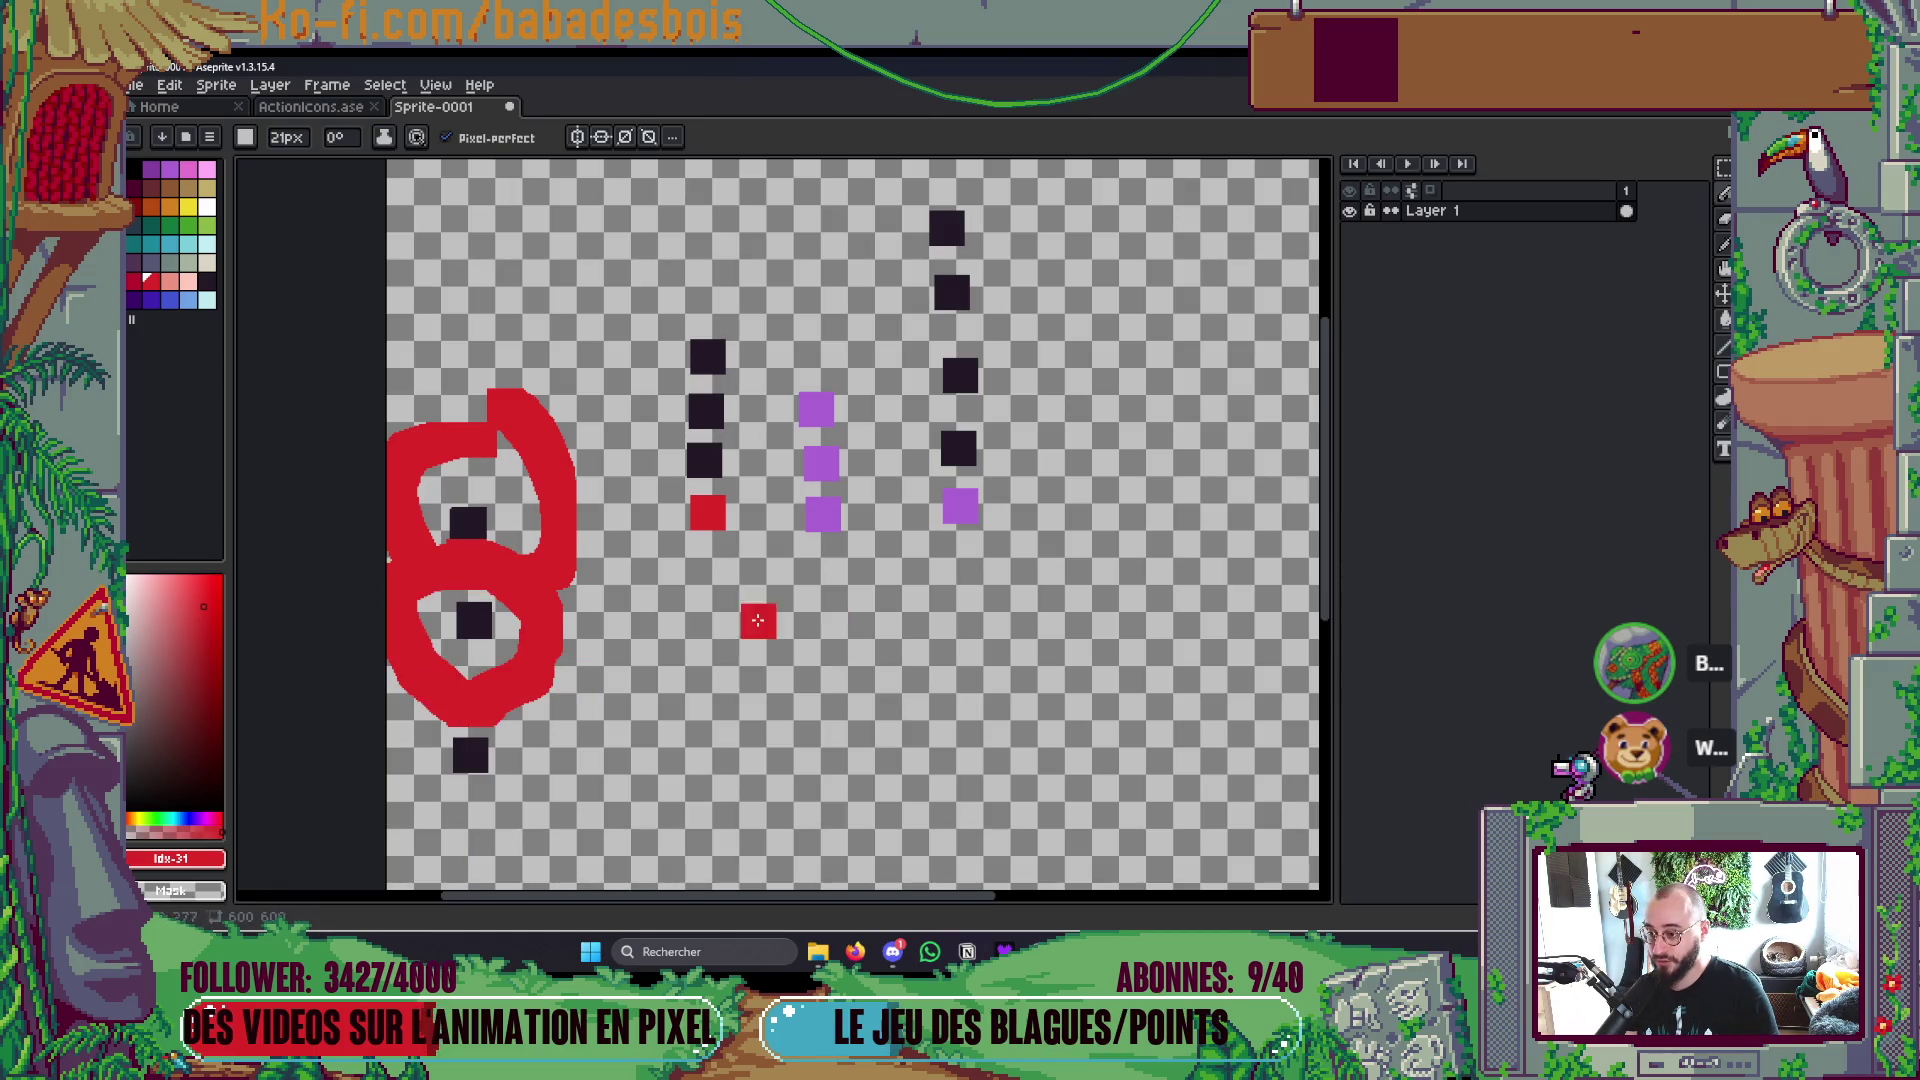
mouse_move(628, 268)
left_mouse_down()
mouse_move(628, 515)
mouse_move(1060, 685)
mouse_move(1138, 175)
mouse_move(791, 192)
mouse_move(650, 280)
left_mouse_up()
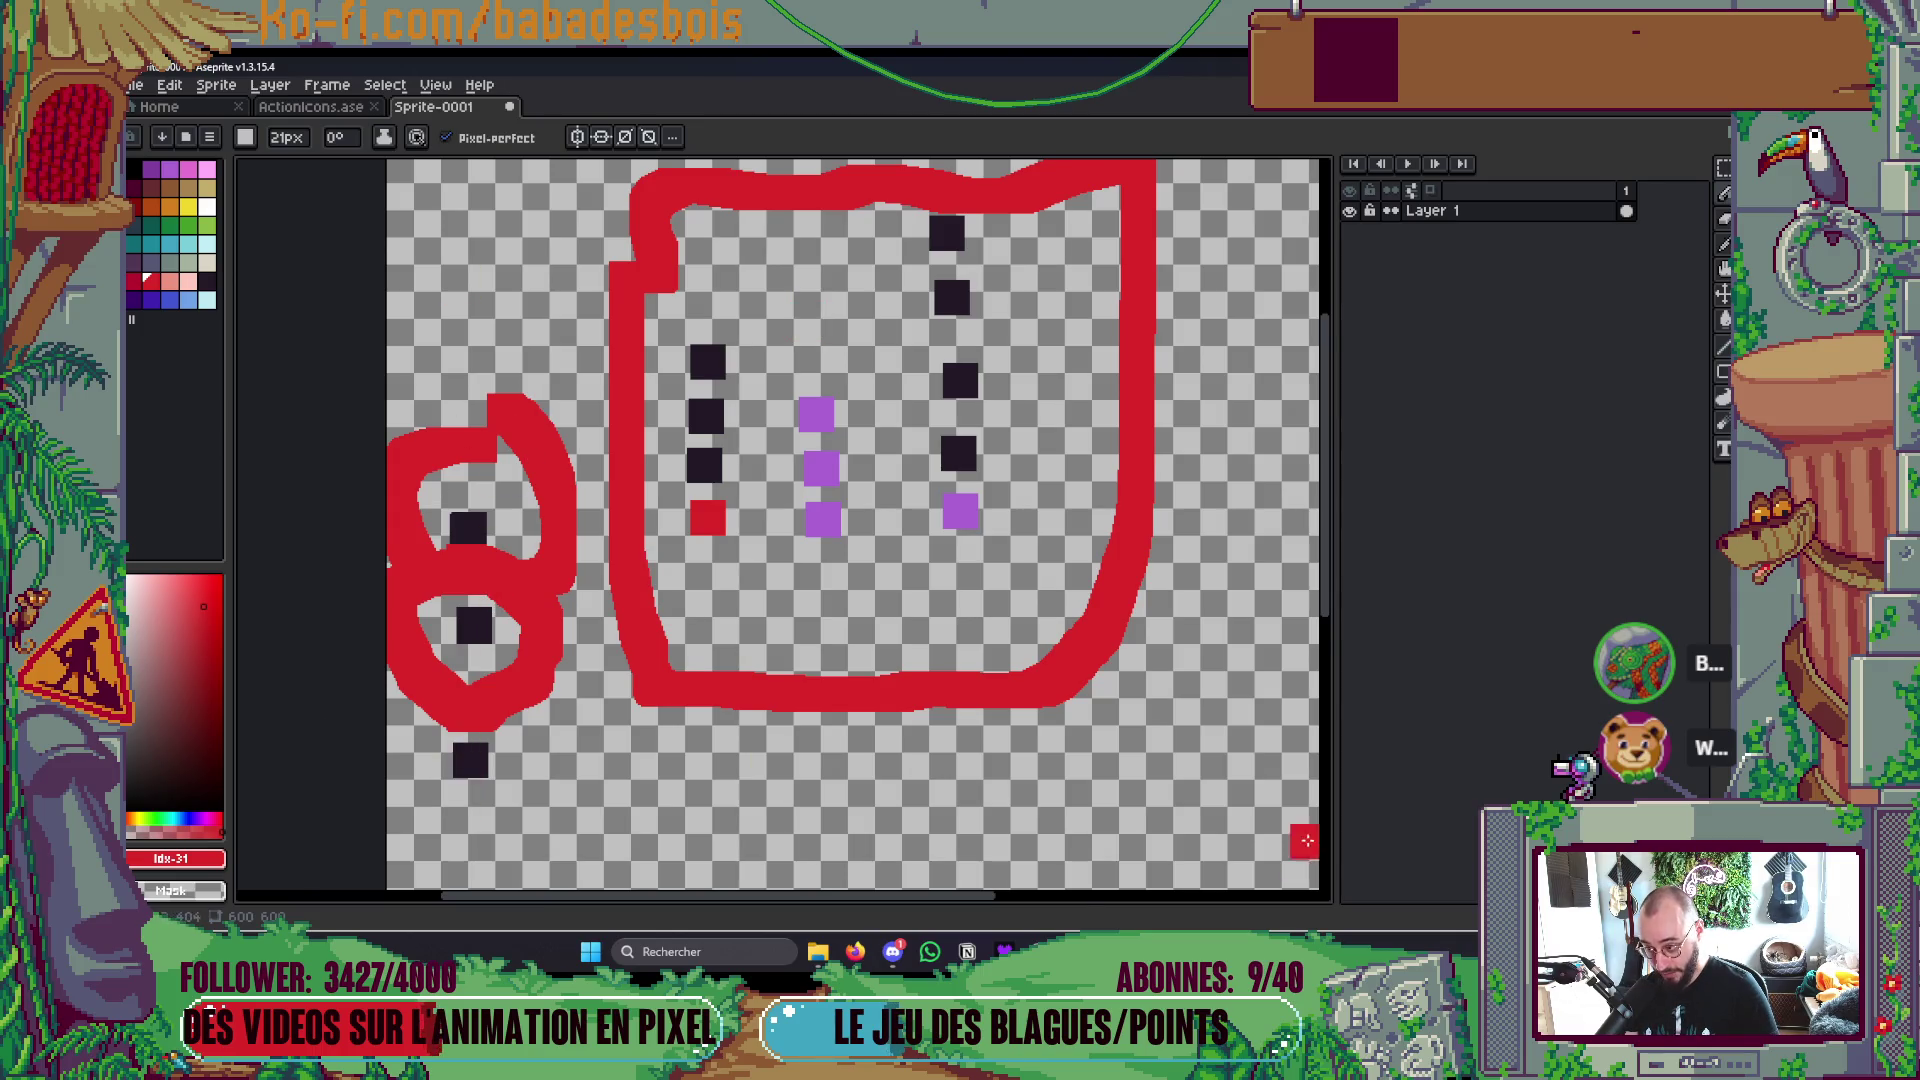
scroll(1042, 813, "right", 4)
scroll(1065, 875, "left", 2)
key("ctrl+z")
key("ctrl+z")
key("ctrl+z")
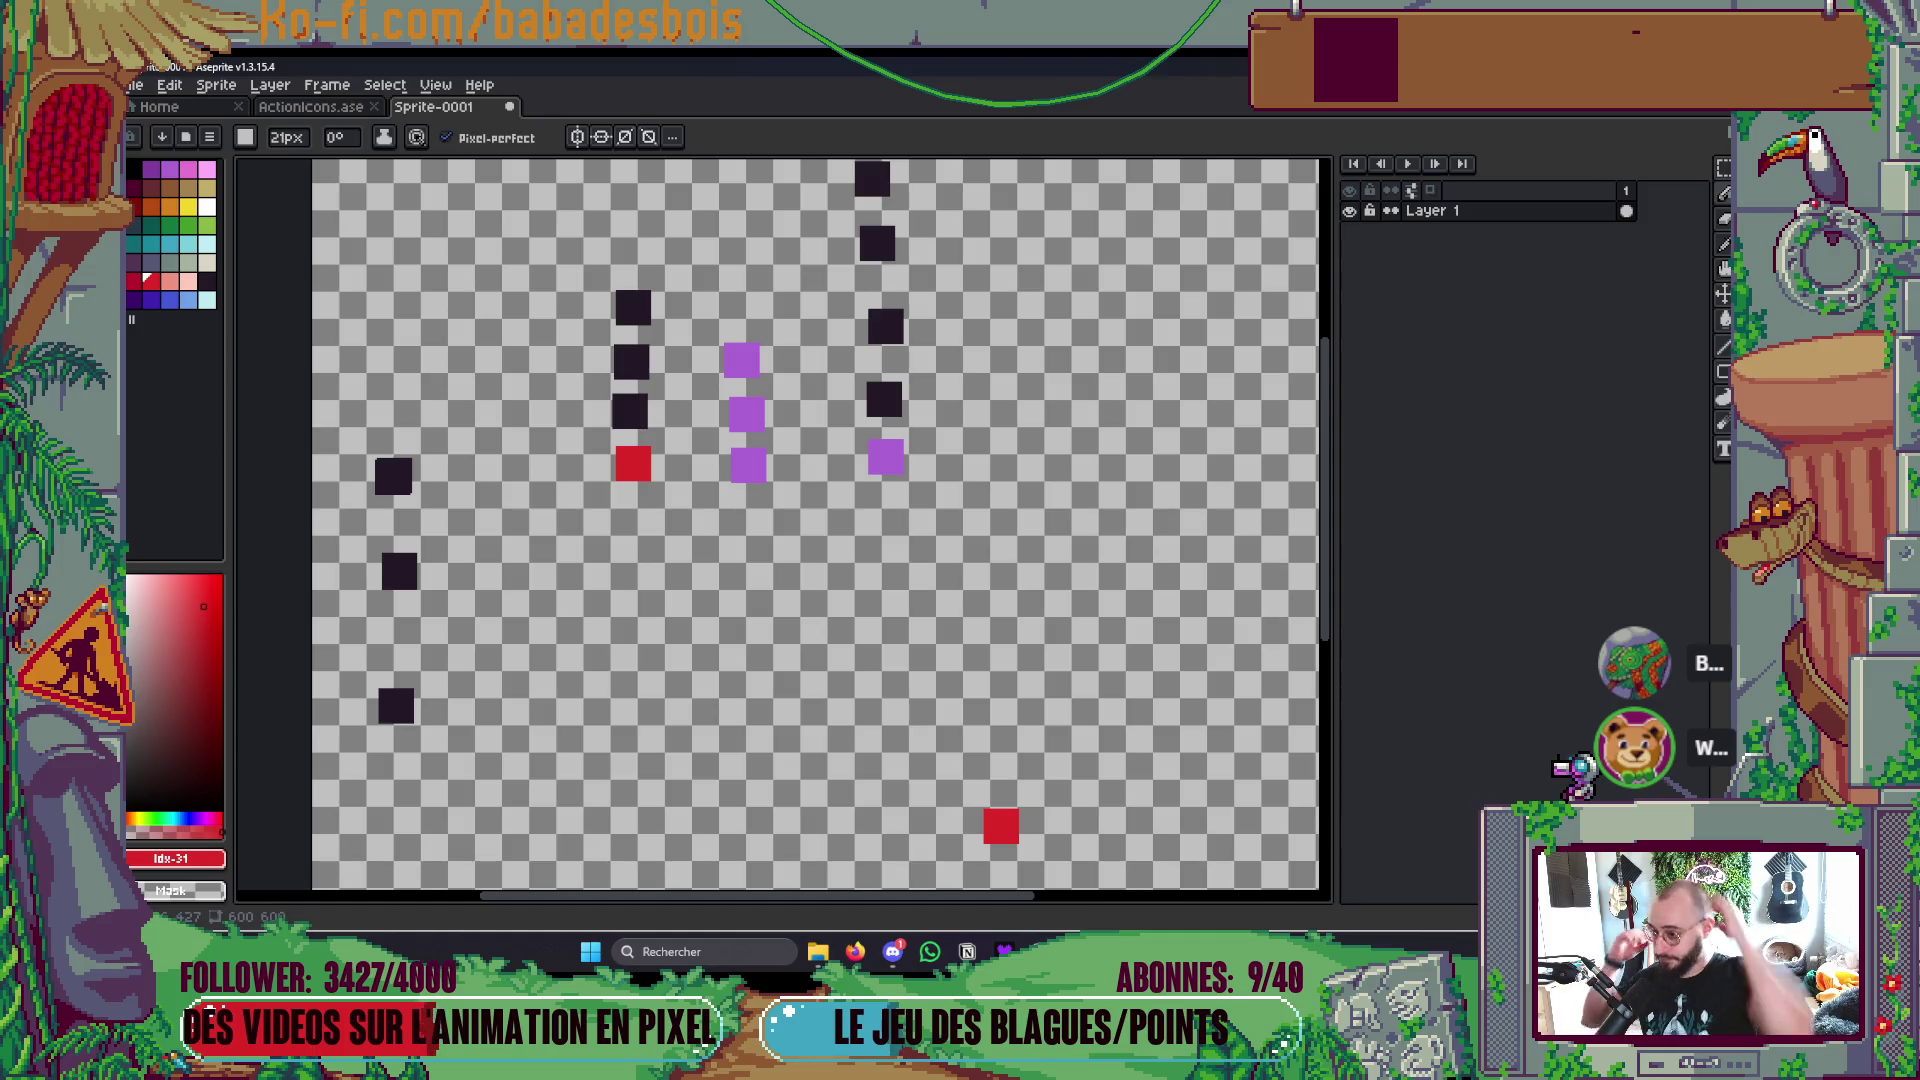
left_click_drag(916, 630, 957, 670)
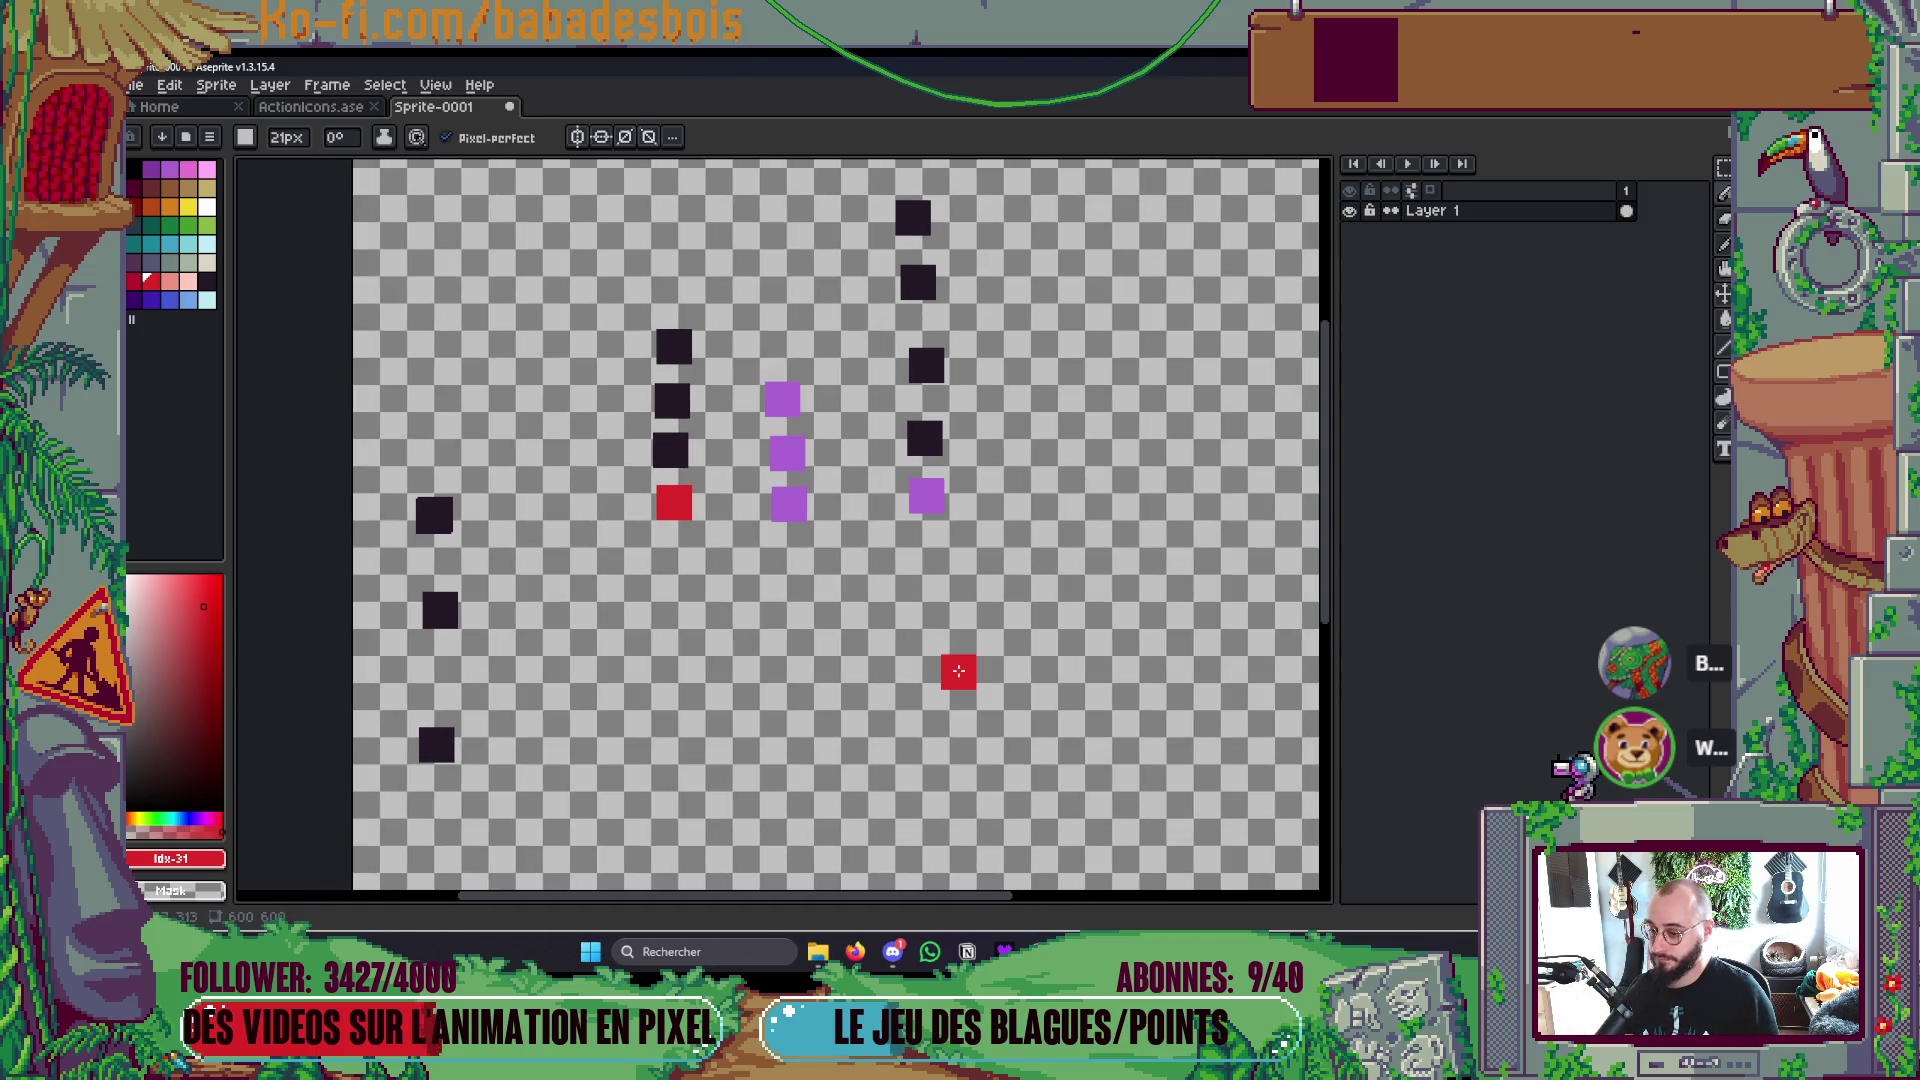
key("minus")
key("minus")
key("minus")
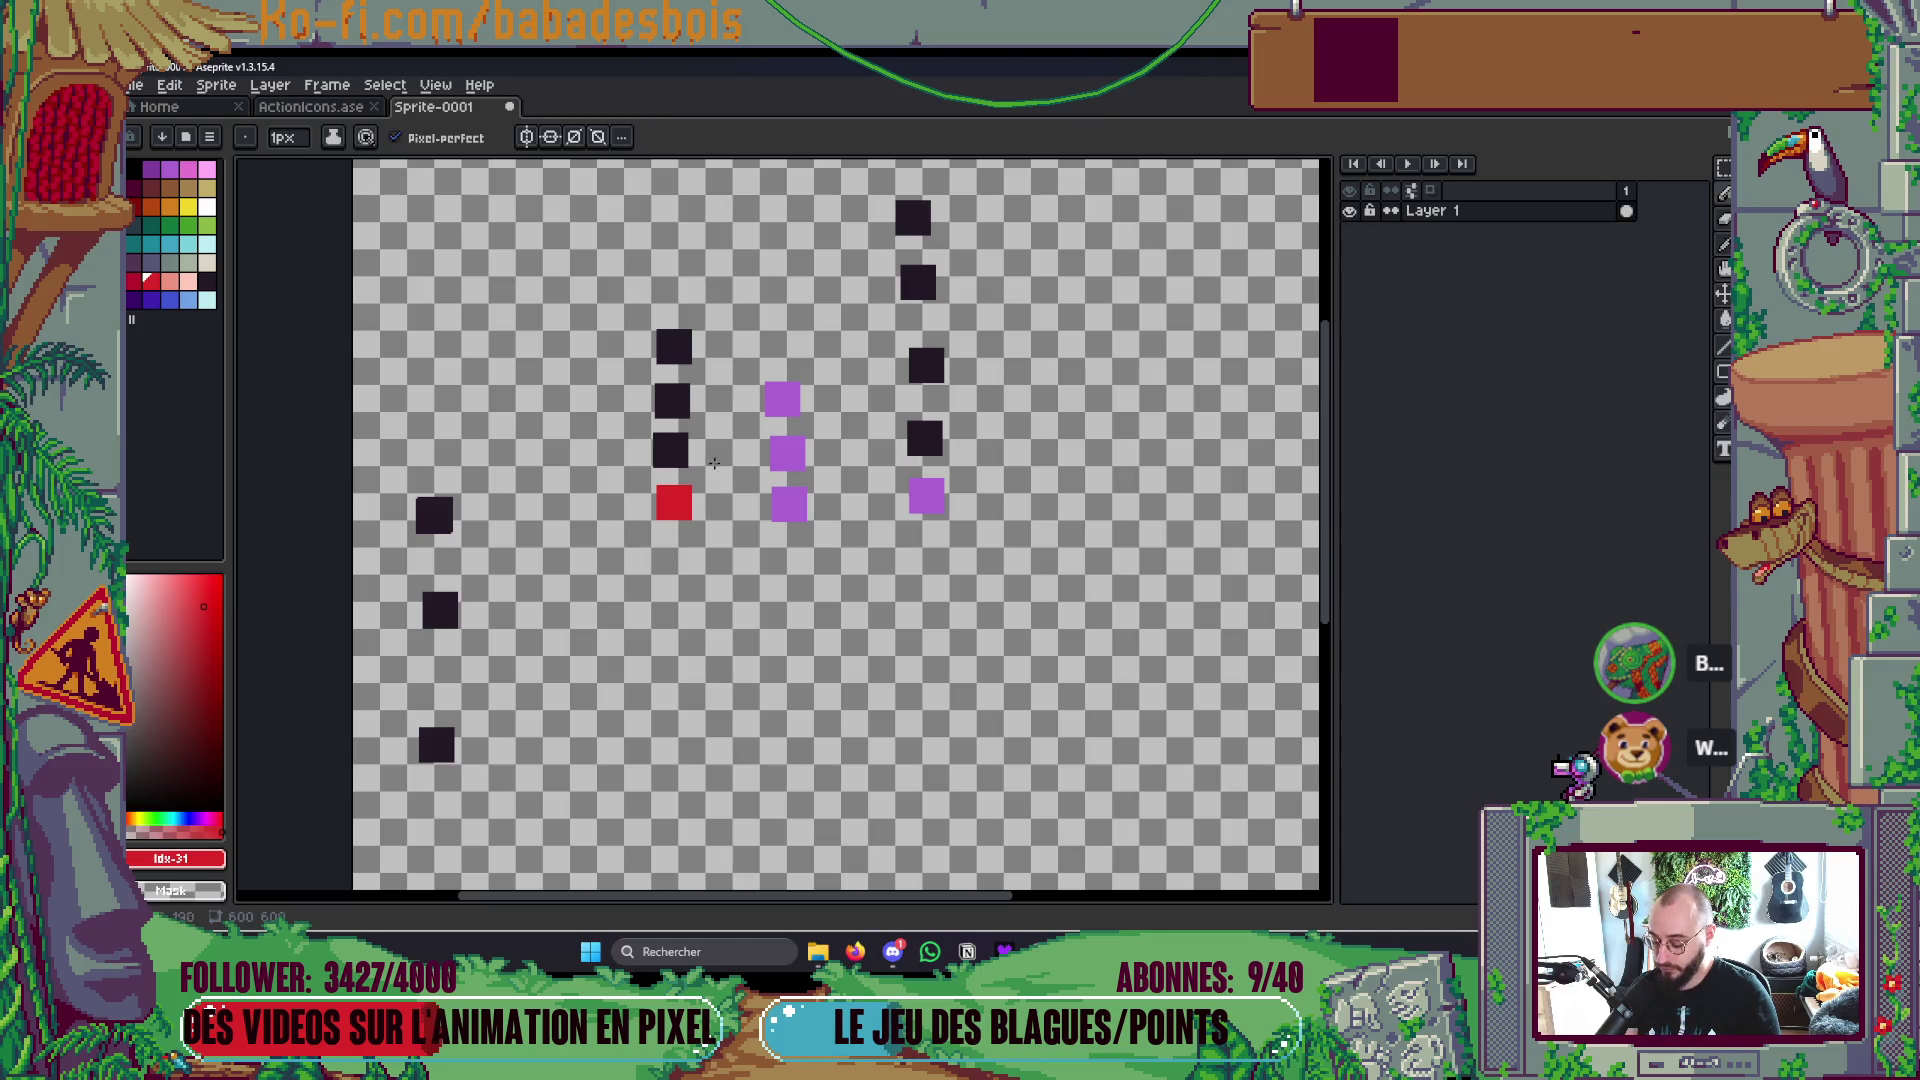
key("m")
mouse_move(584, 272)
left_mouse_down()
mouse_move(673, 364)
mouse_move(716, 546)
left_mouse_up()
left_click_drag(748, 343, 843, 603)
left_click(907, 683)
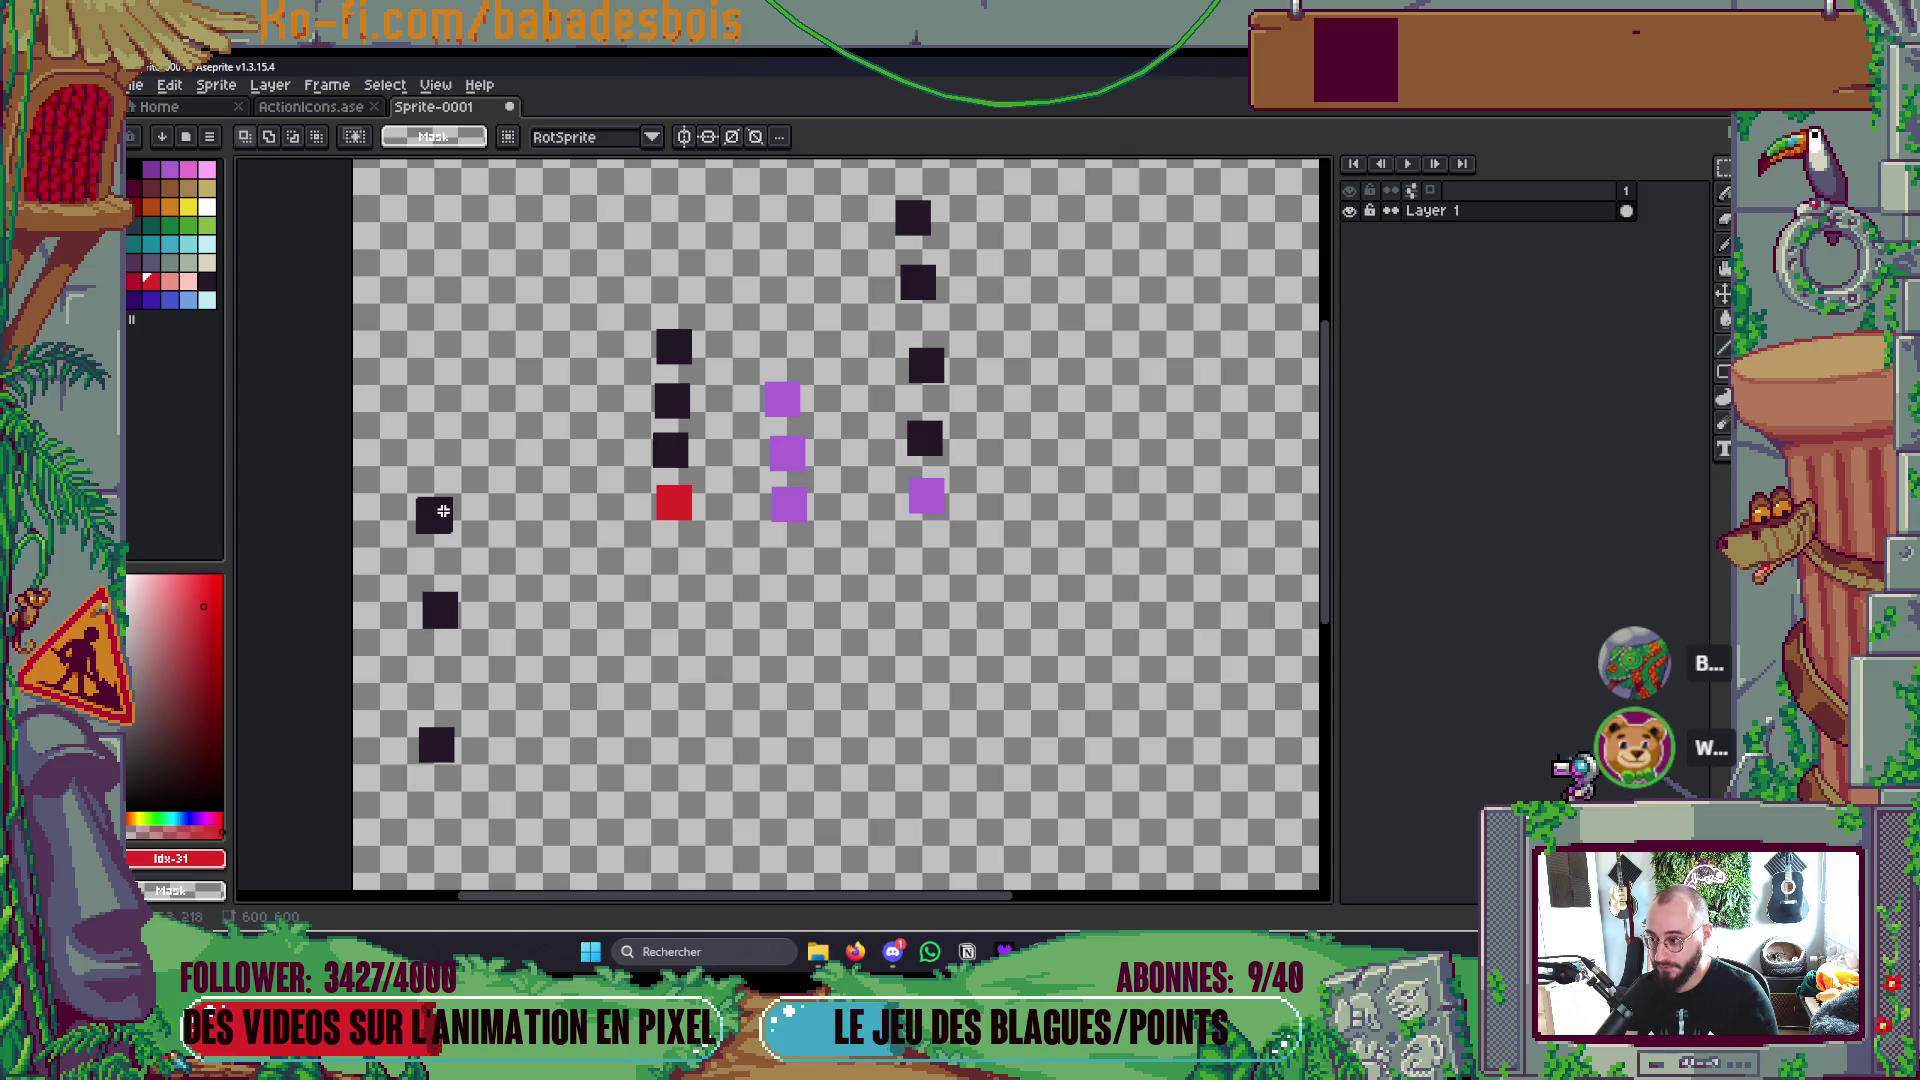
left_click_drag(729, 477, 713, 545)
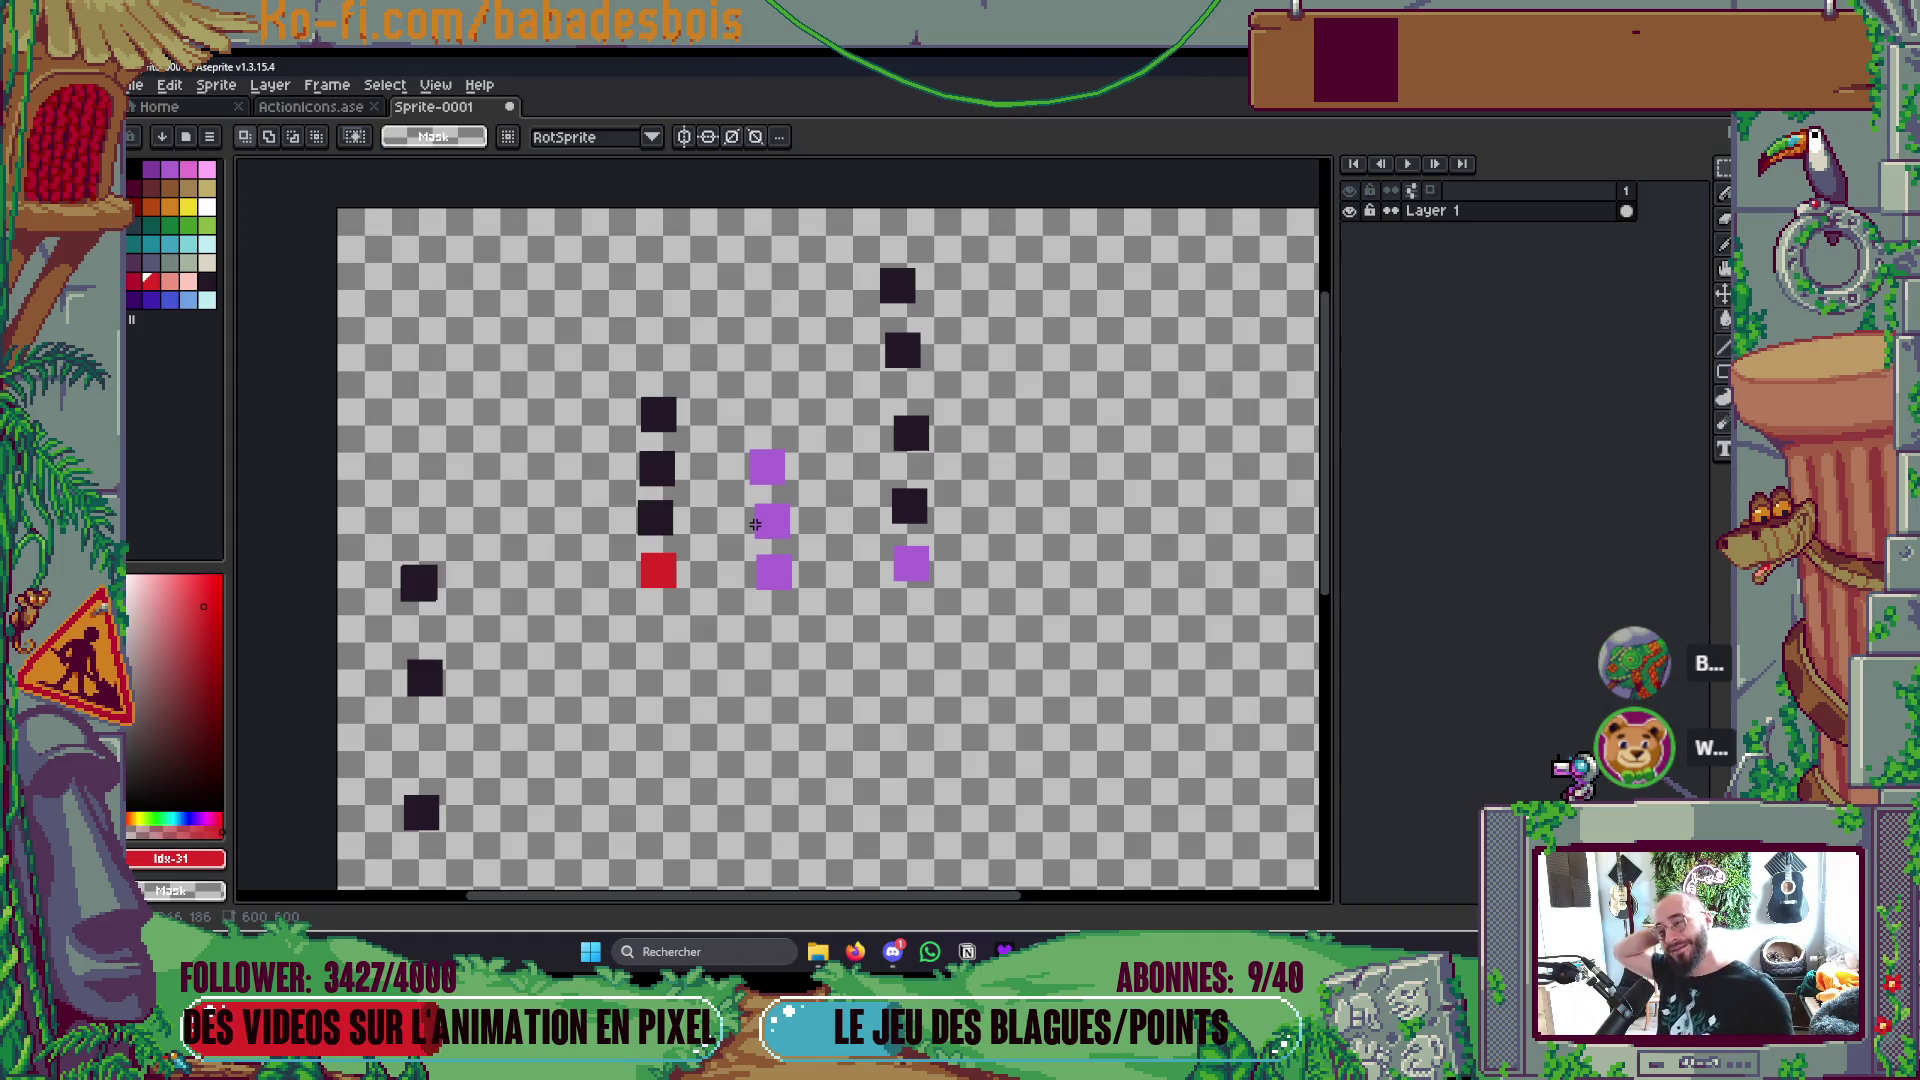
Step: Move the right column's top dark squares down in three moves so they sit tightly spaced
mouse_move(851, 230)
left_mouse_down()
mouse_move(990, 385)
mouse_move(930, 405)
left_mouse_up()
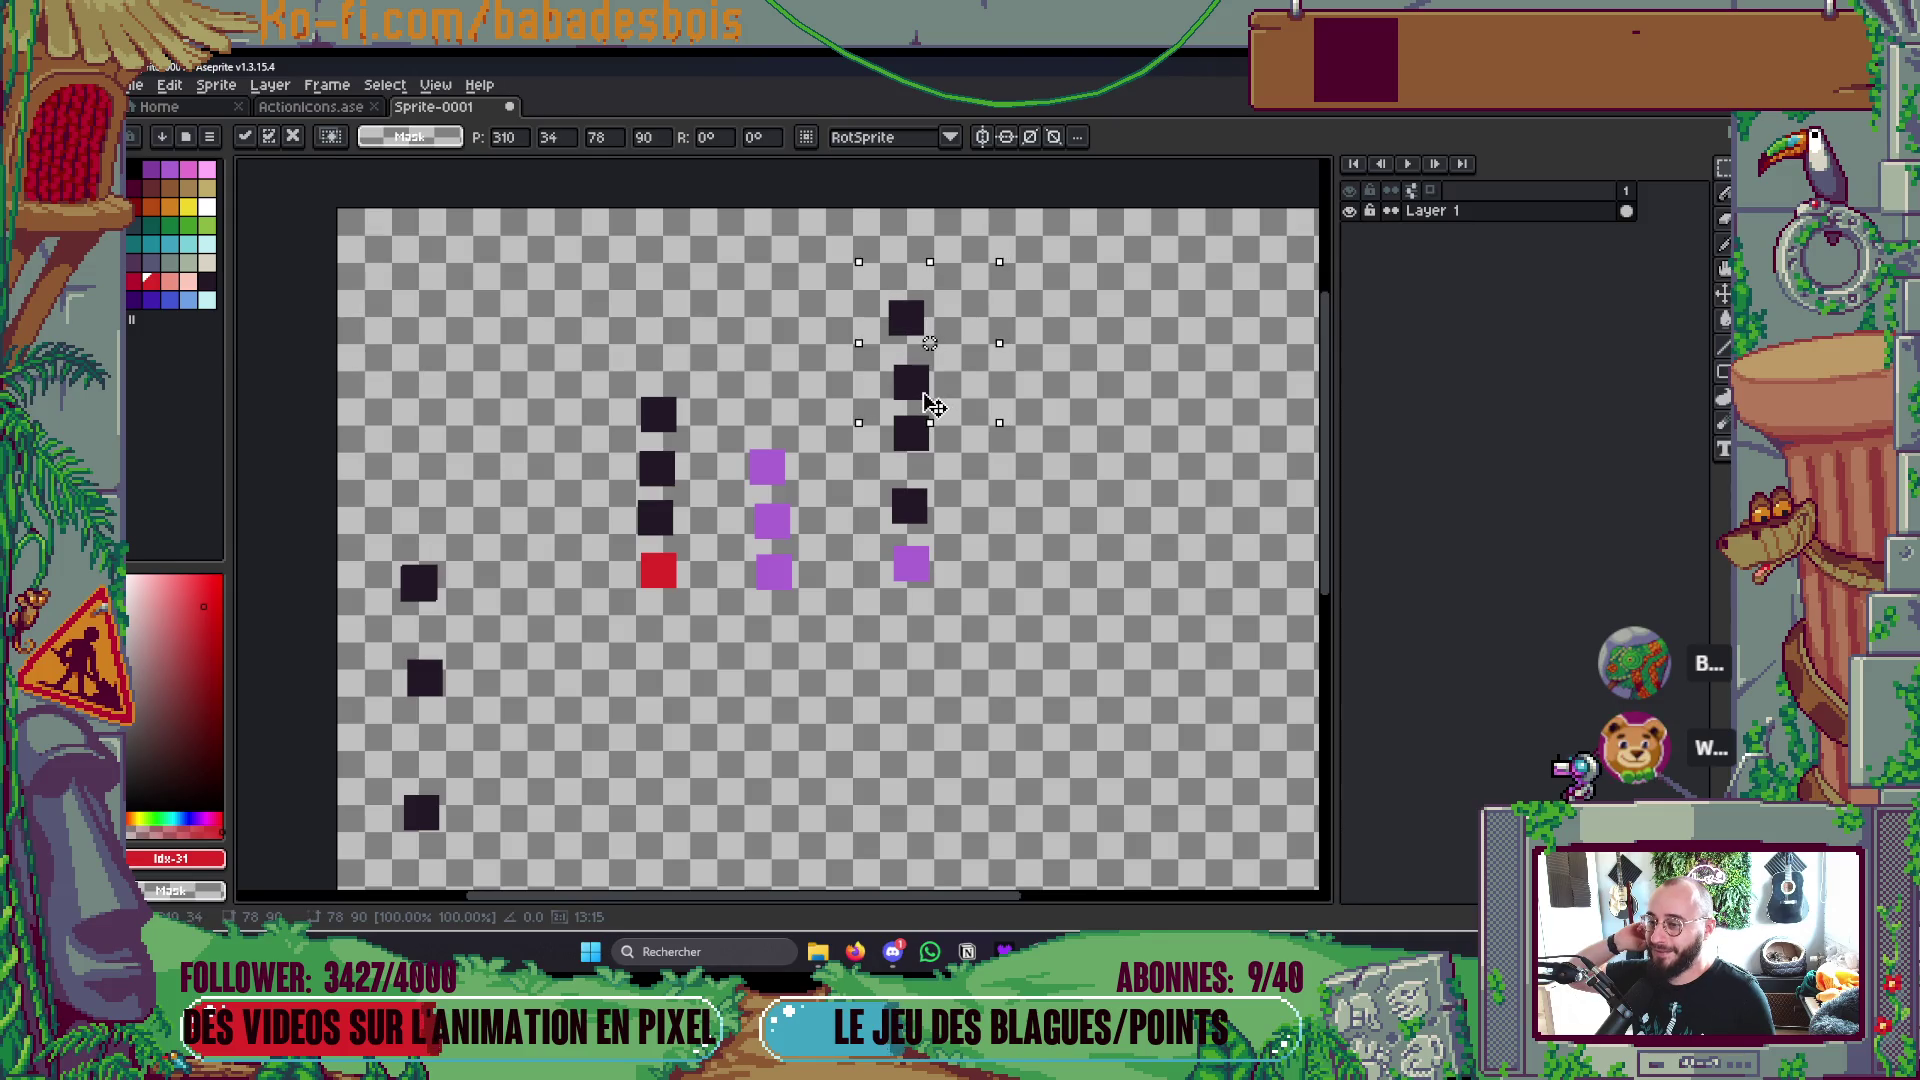
key("ctrl+d")
mouse_move(836, 276)
left_mouse_down()
mouse_move(972, 448)
mouse_move(917, 461)
left_mouse_up()
key("ctrl+d")
mouse_move(818, 281)
left_mouse_down()
mouse_move(969, 376)
mouse_move(928, 376)
left_mouse_up()
key("ctrl+d")
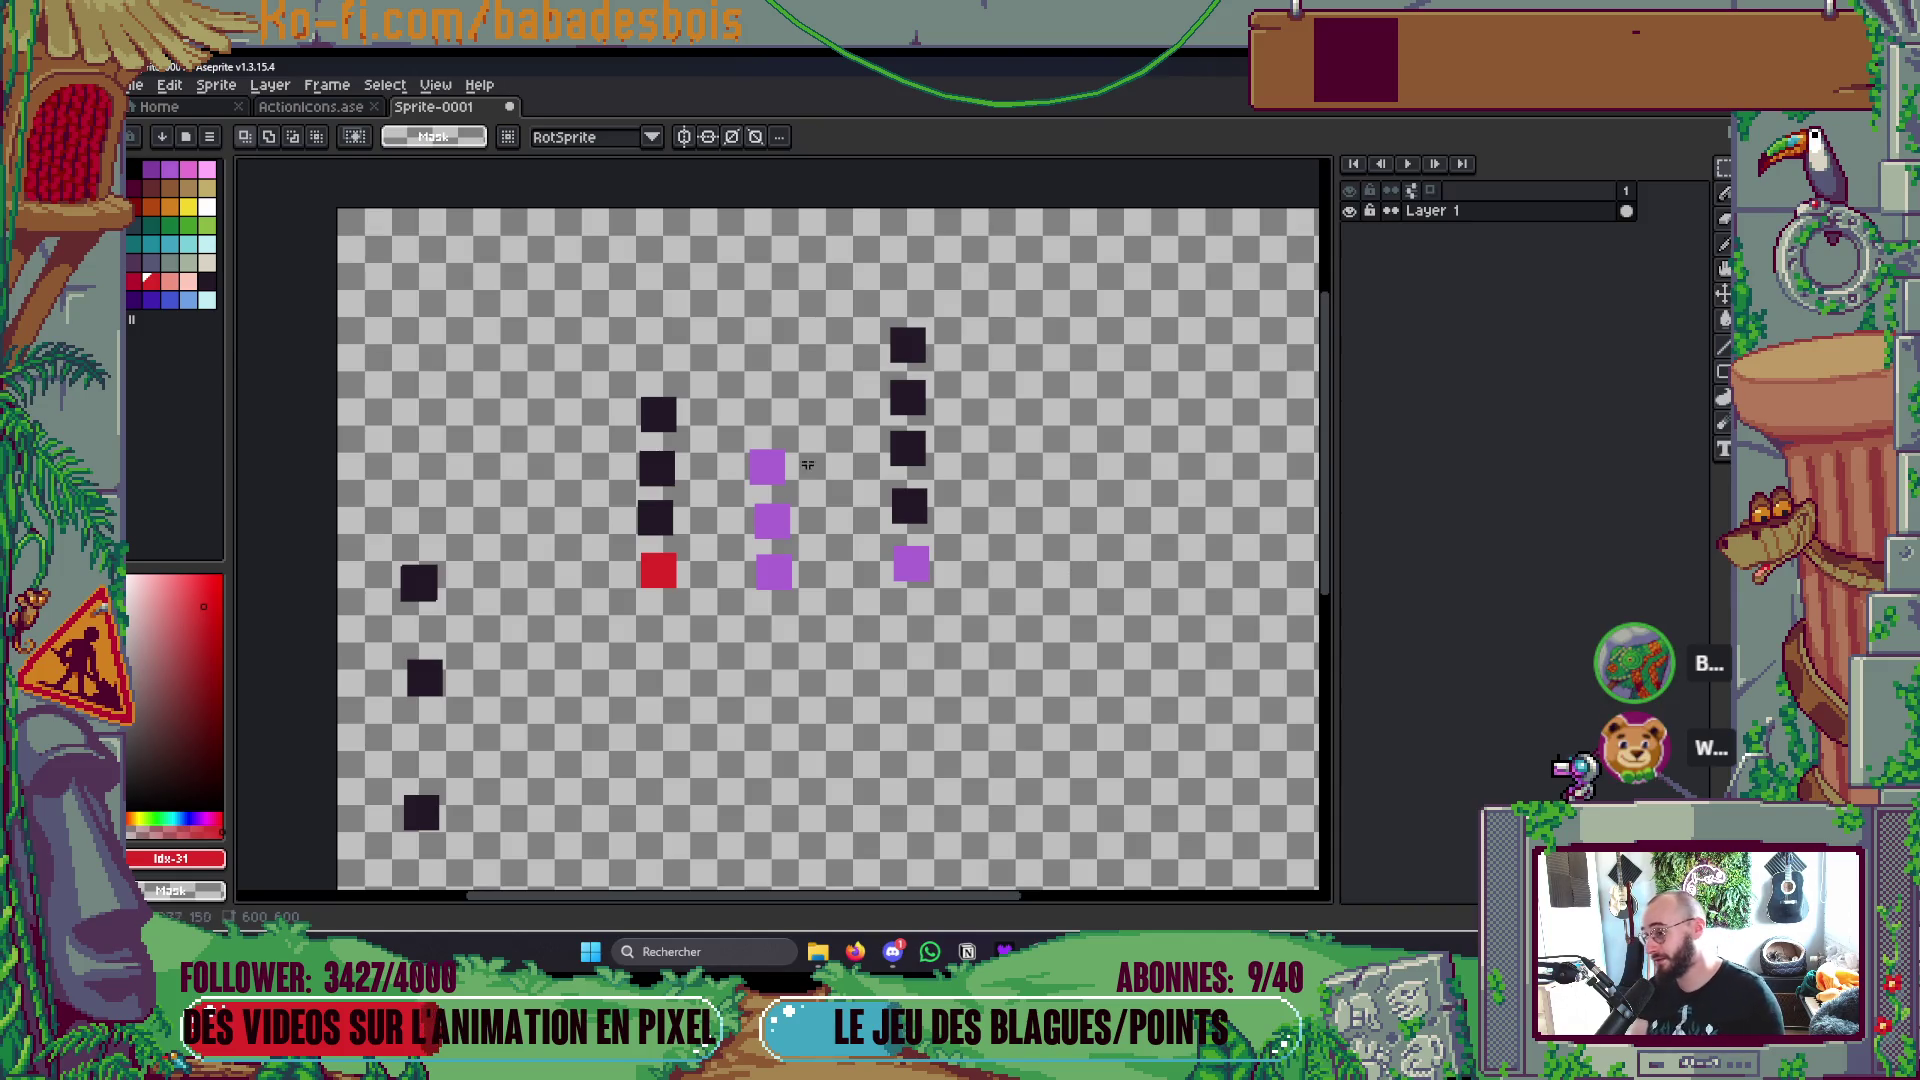
mouse_move(570, 311)
left_mouse_down()
mouse_move(784, 600)
mouse_move(848, 645)
left_mouse_up()
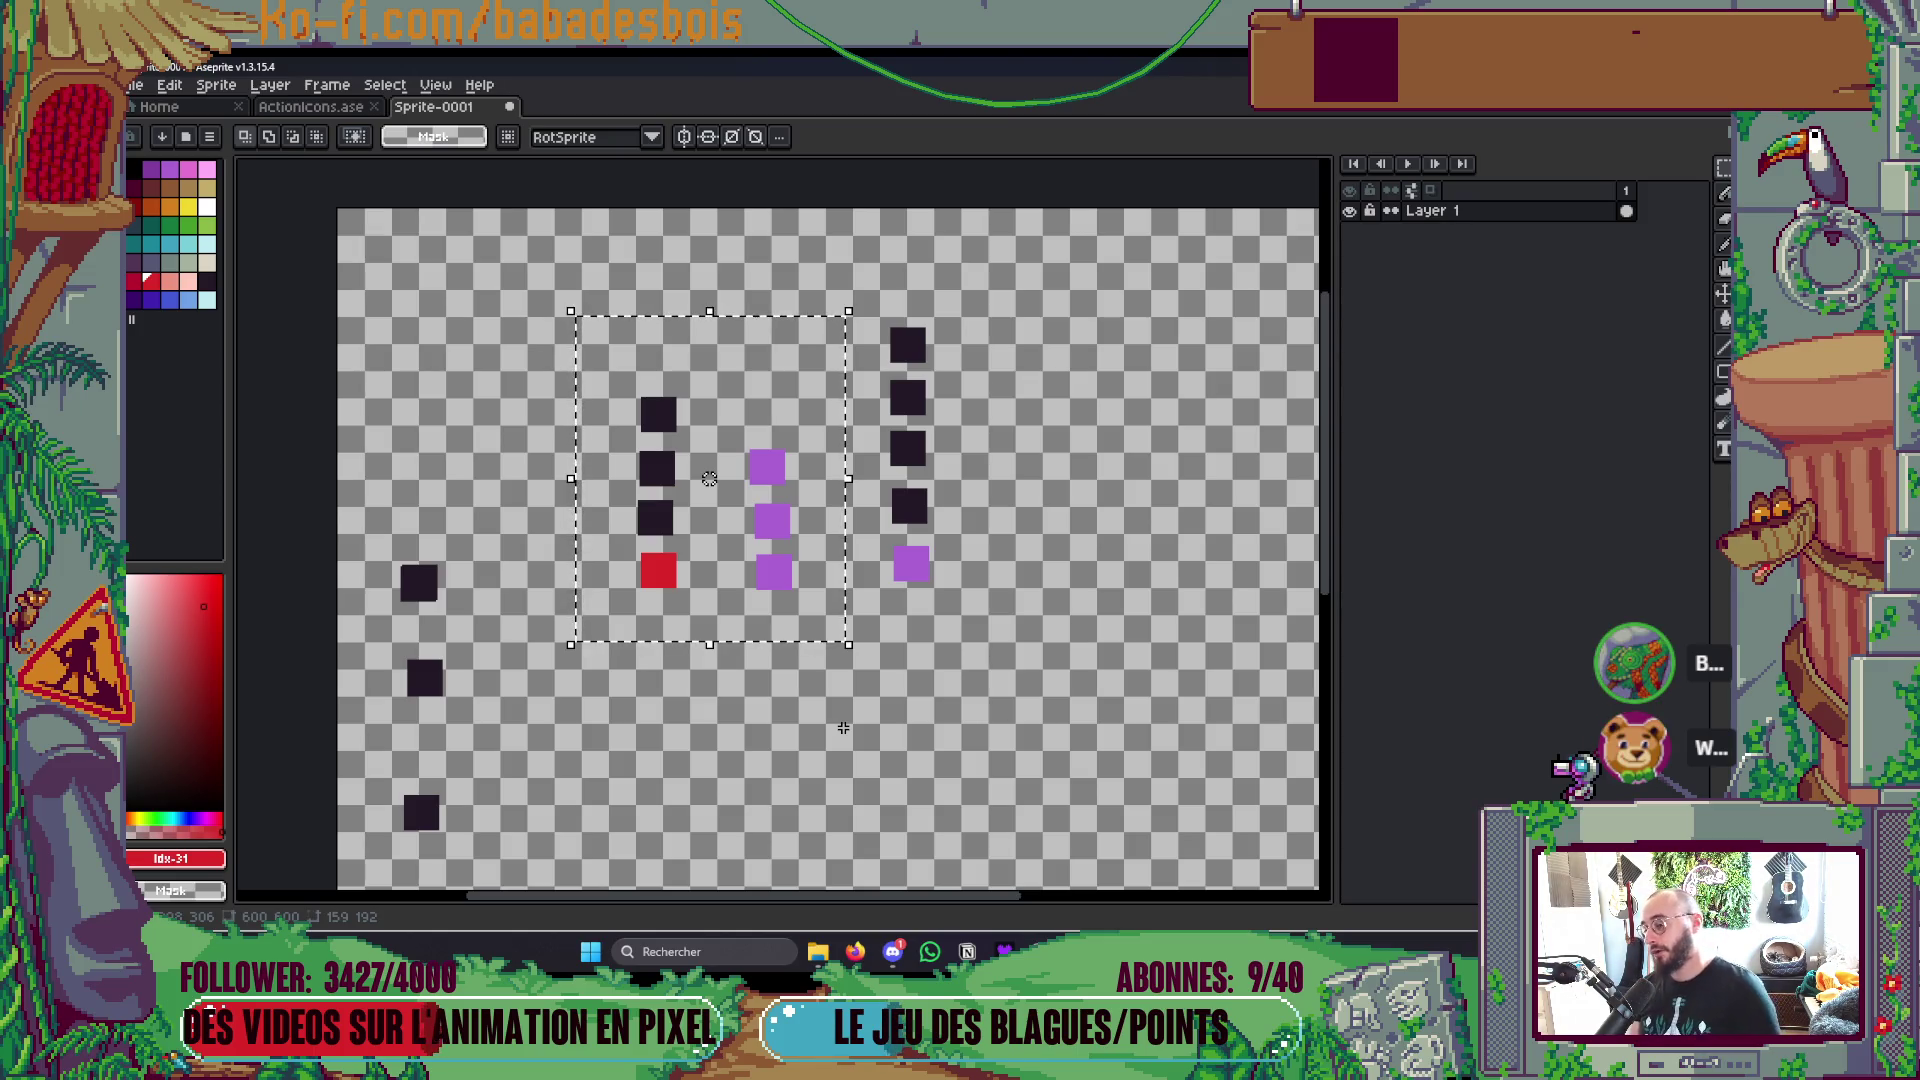
Step: Deselect the block of centre squares
key("ctrl+d")
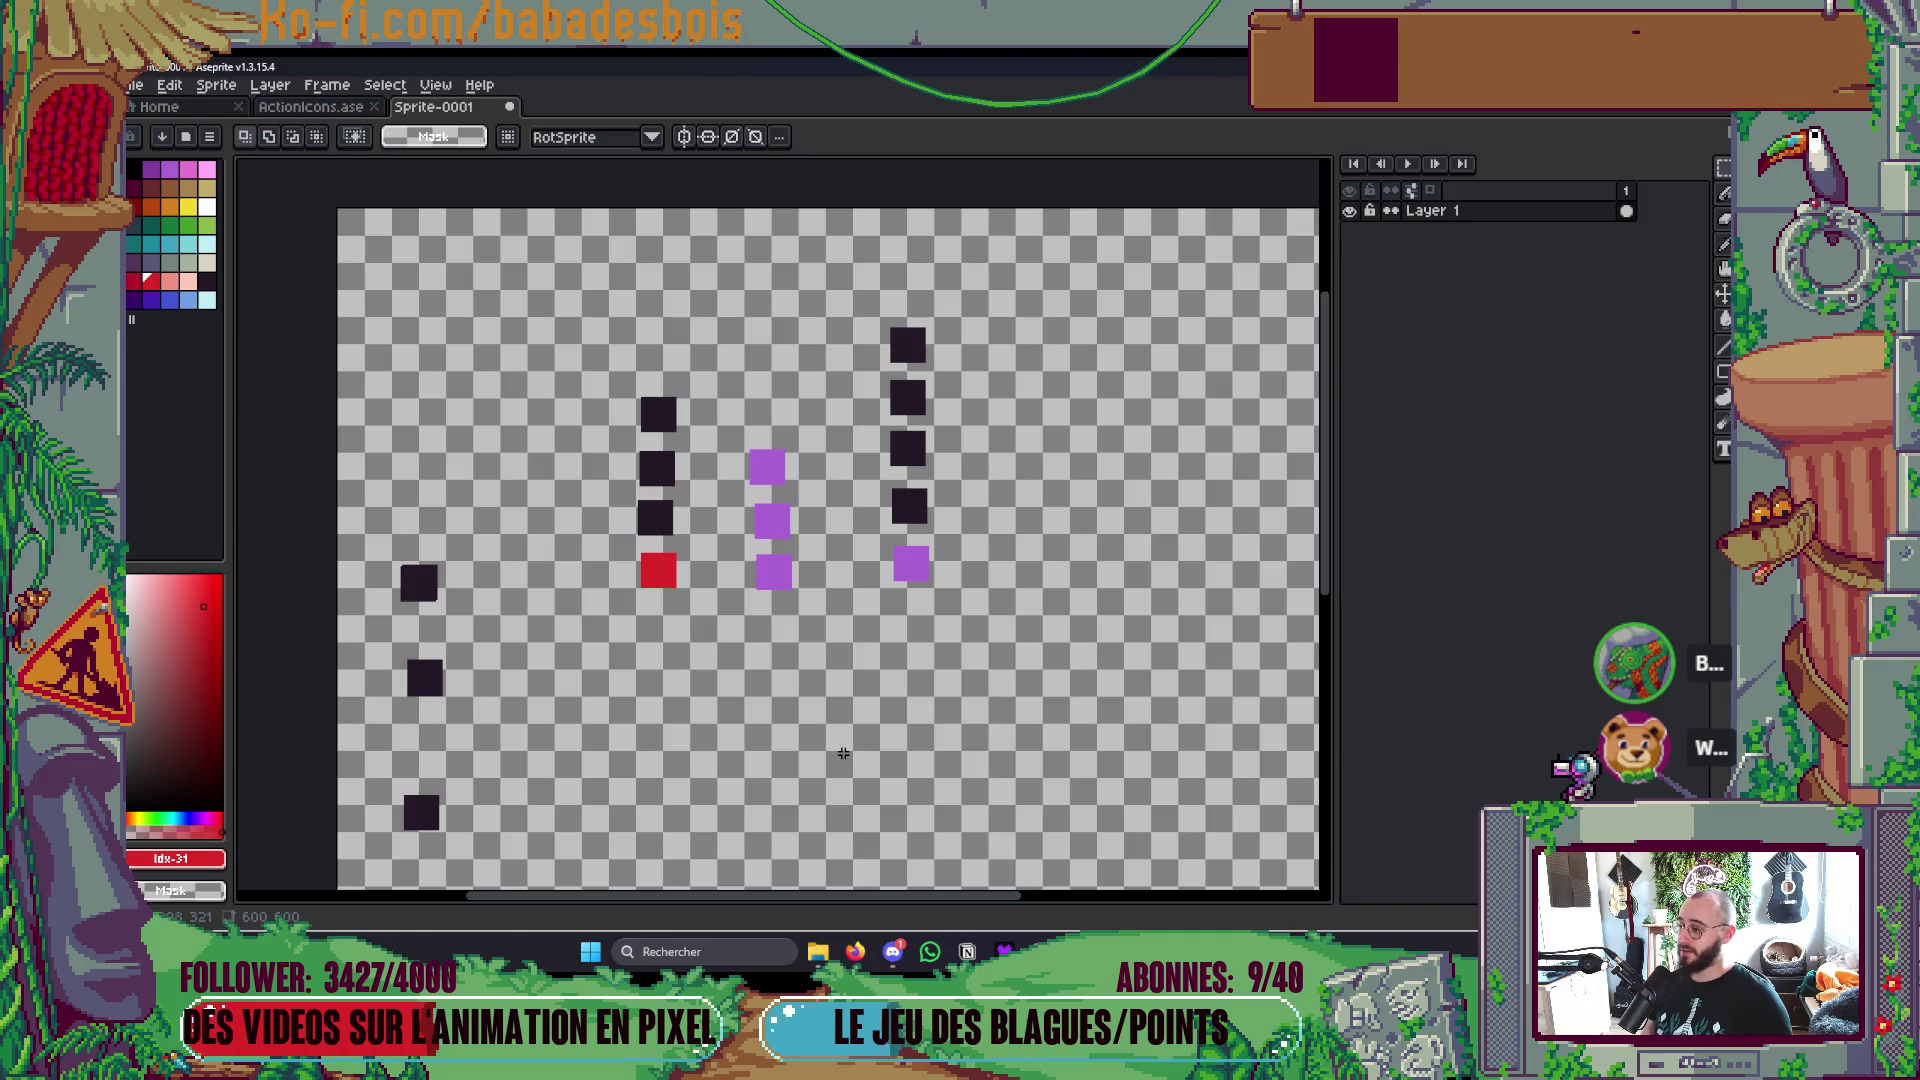
Step: Select the right column of squares and move it further right and slightly lower
left_click_drag(862, 289, 995, 645)
left_click(870, 630)
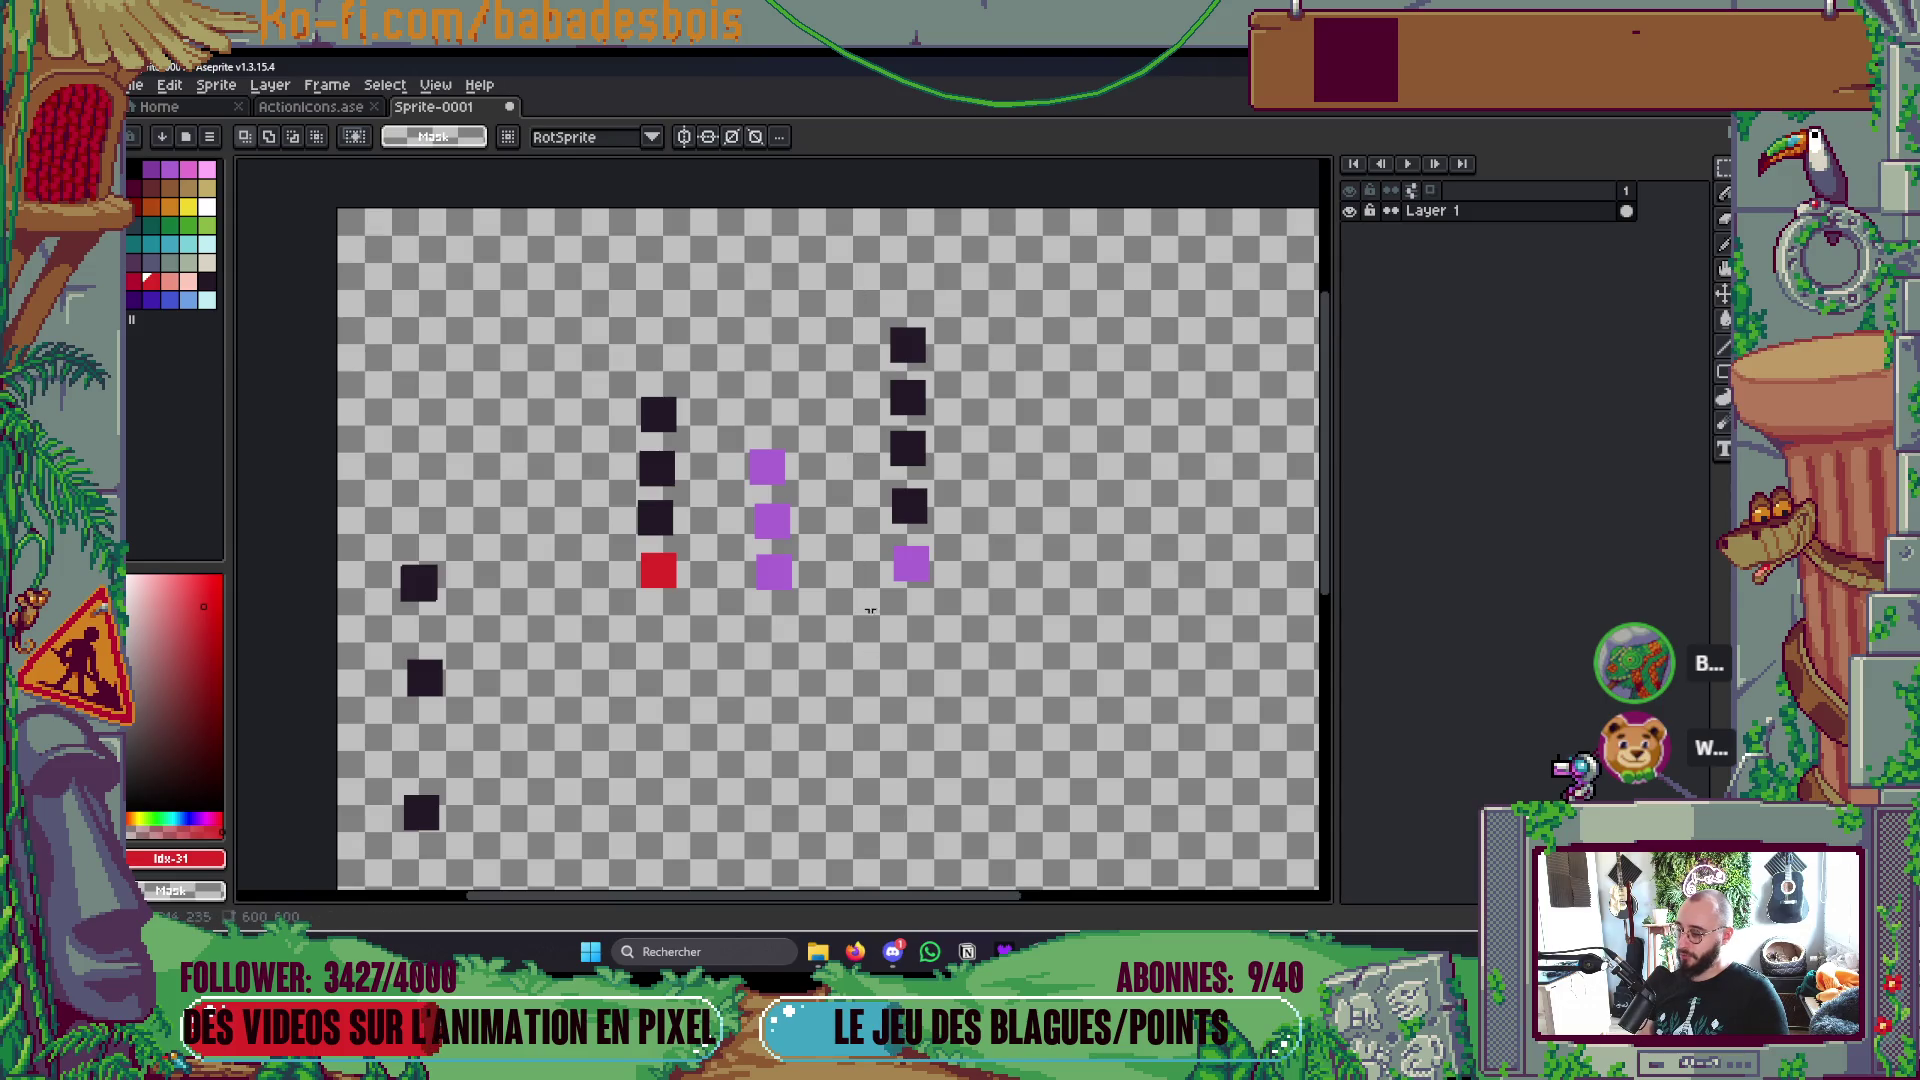
left_click_drag(859, 300, 964, 640)
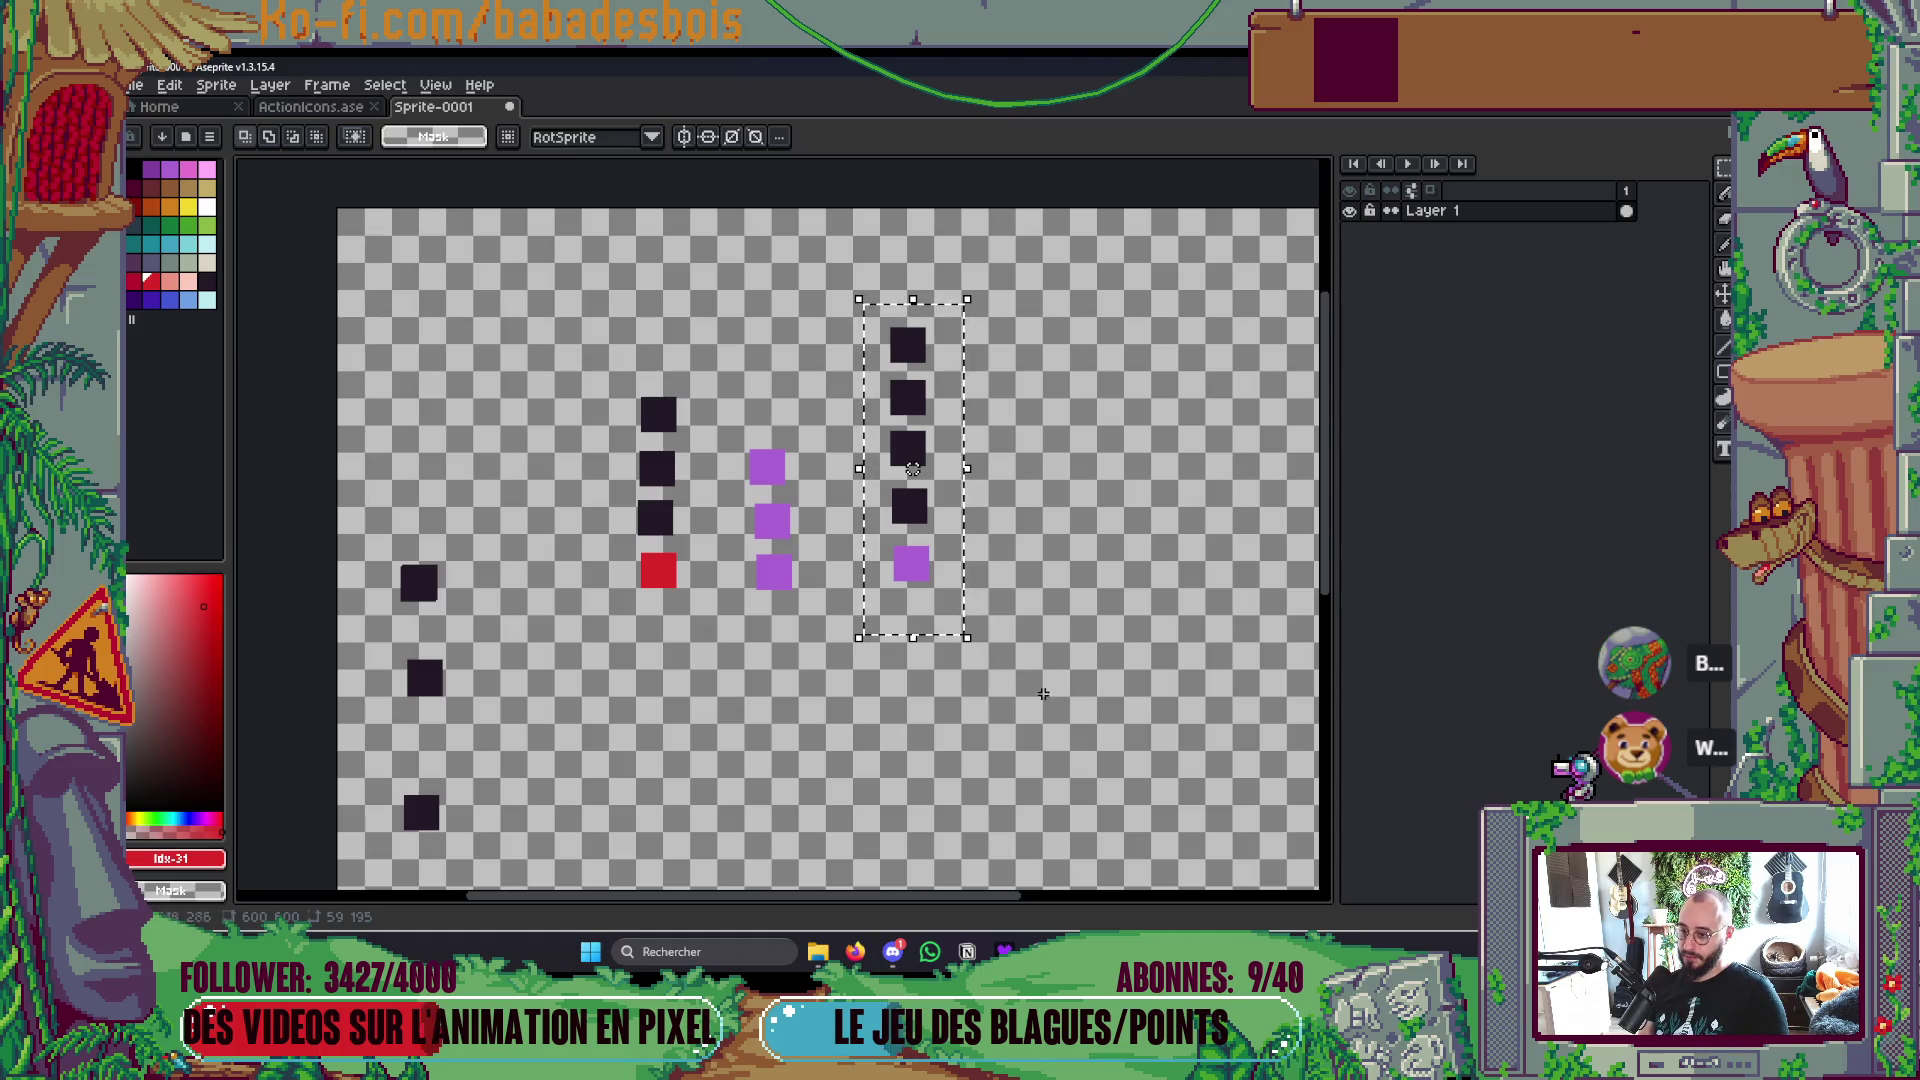
mouse_move(952, 528)
left_mouse_down()
mouse_move(557, 257)
mouse_move(960, 433)
mouse_move(939, 574)
mouse_move(920, 531)
left_mouse_up()
left_click(1098, 597)
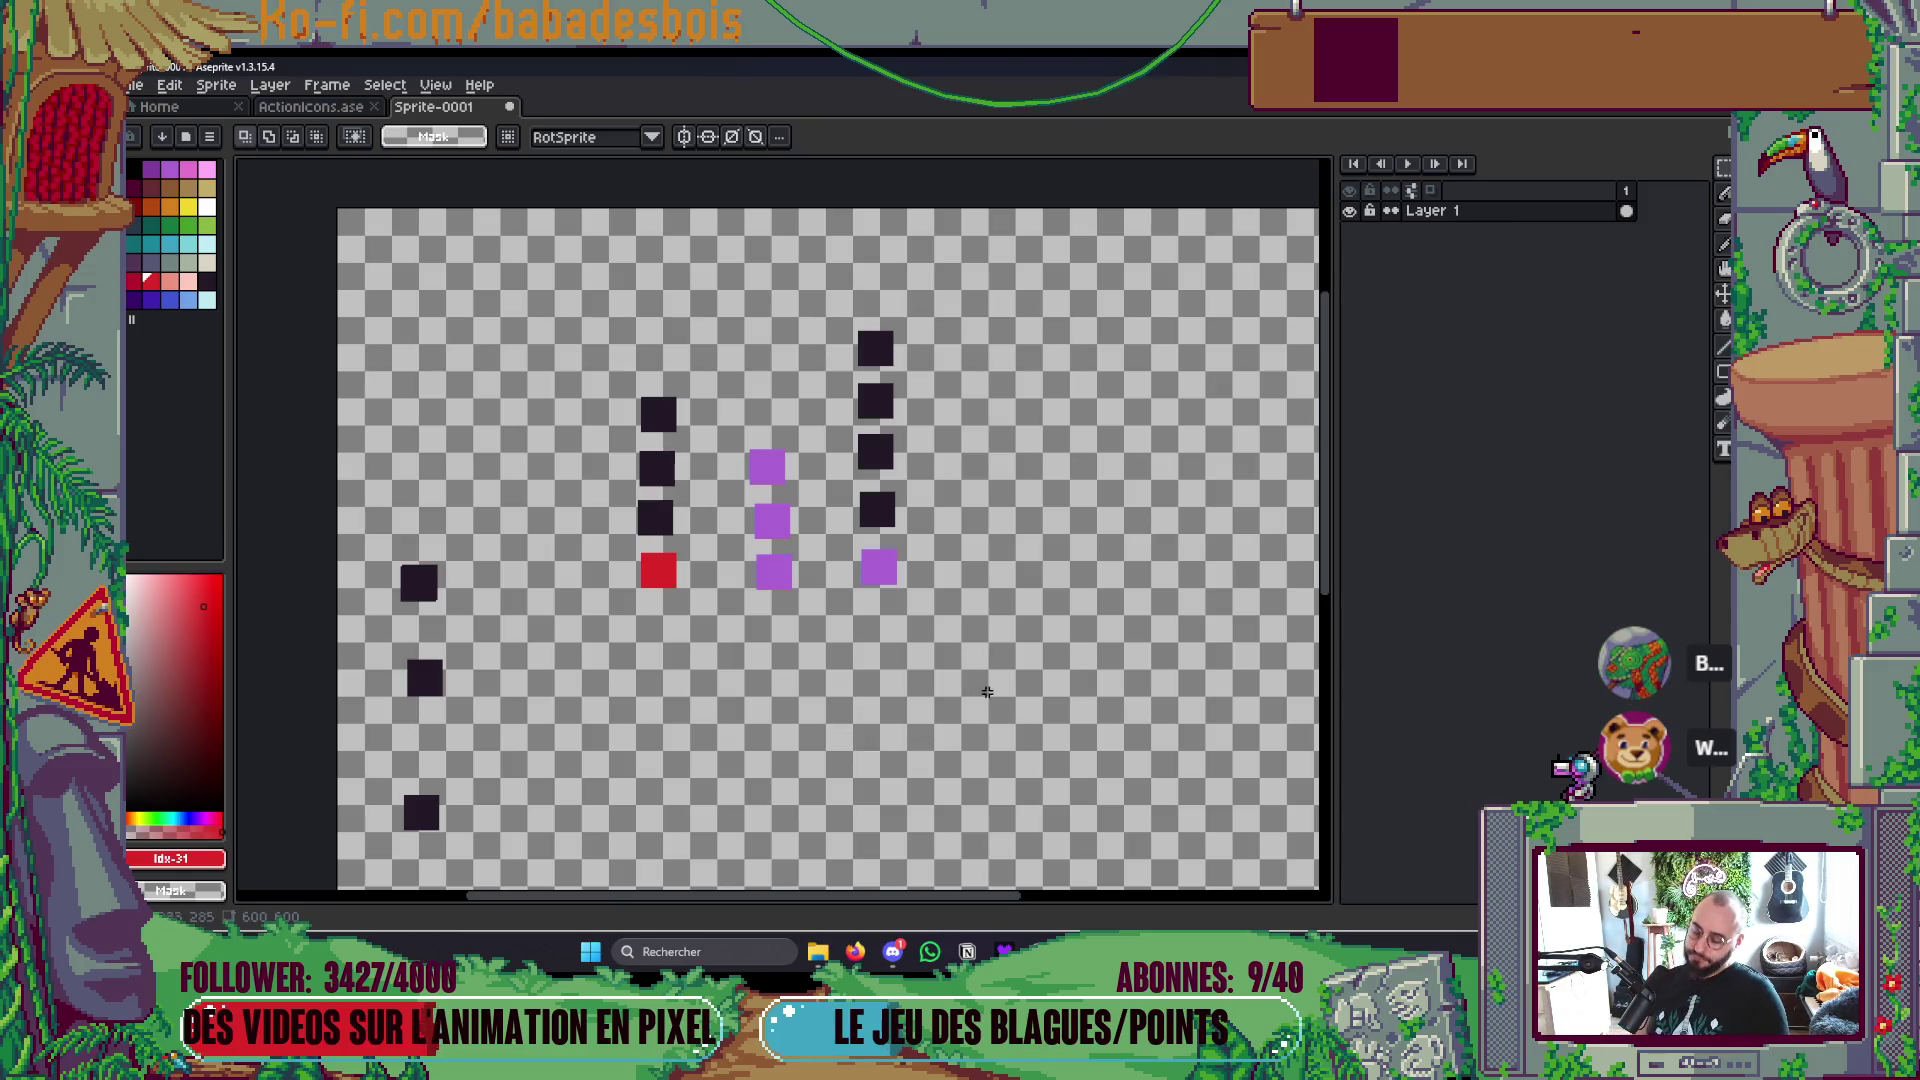
left_click_drag(830, 287, 930, 638)
key("ctrl+d")
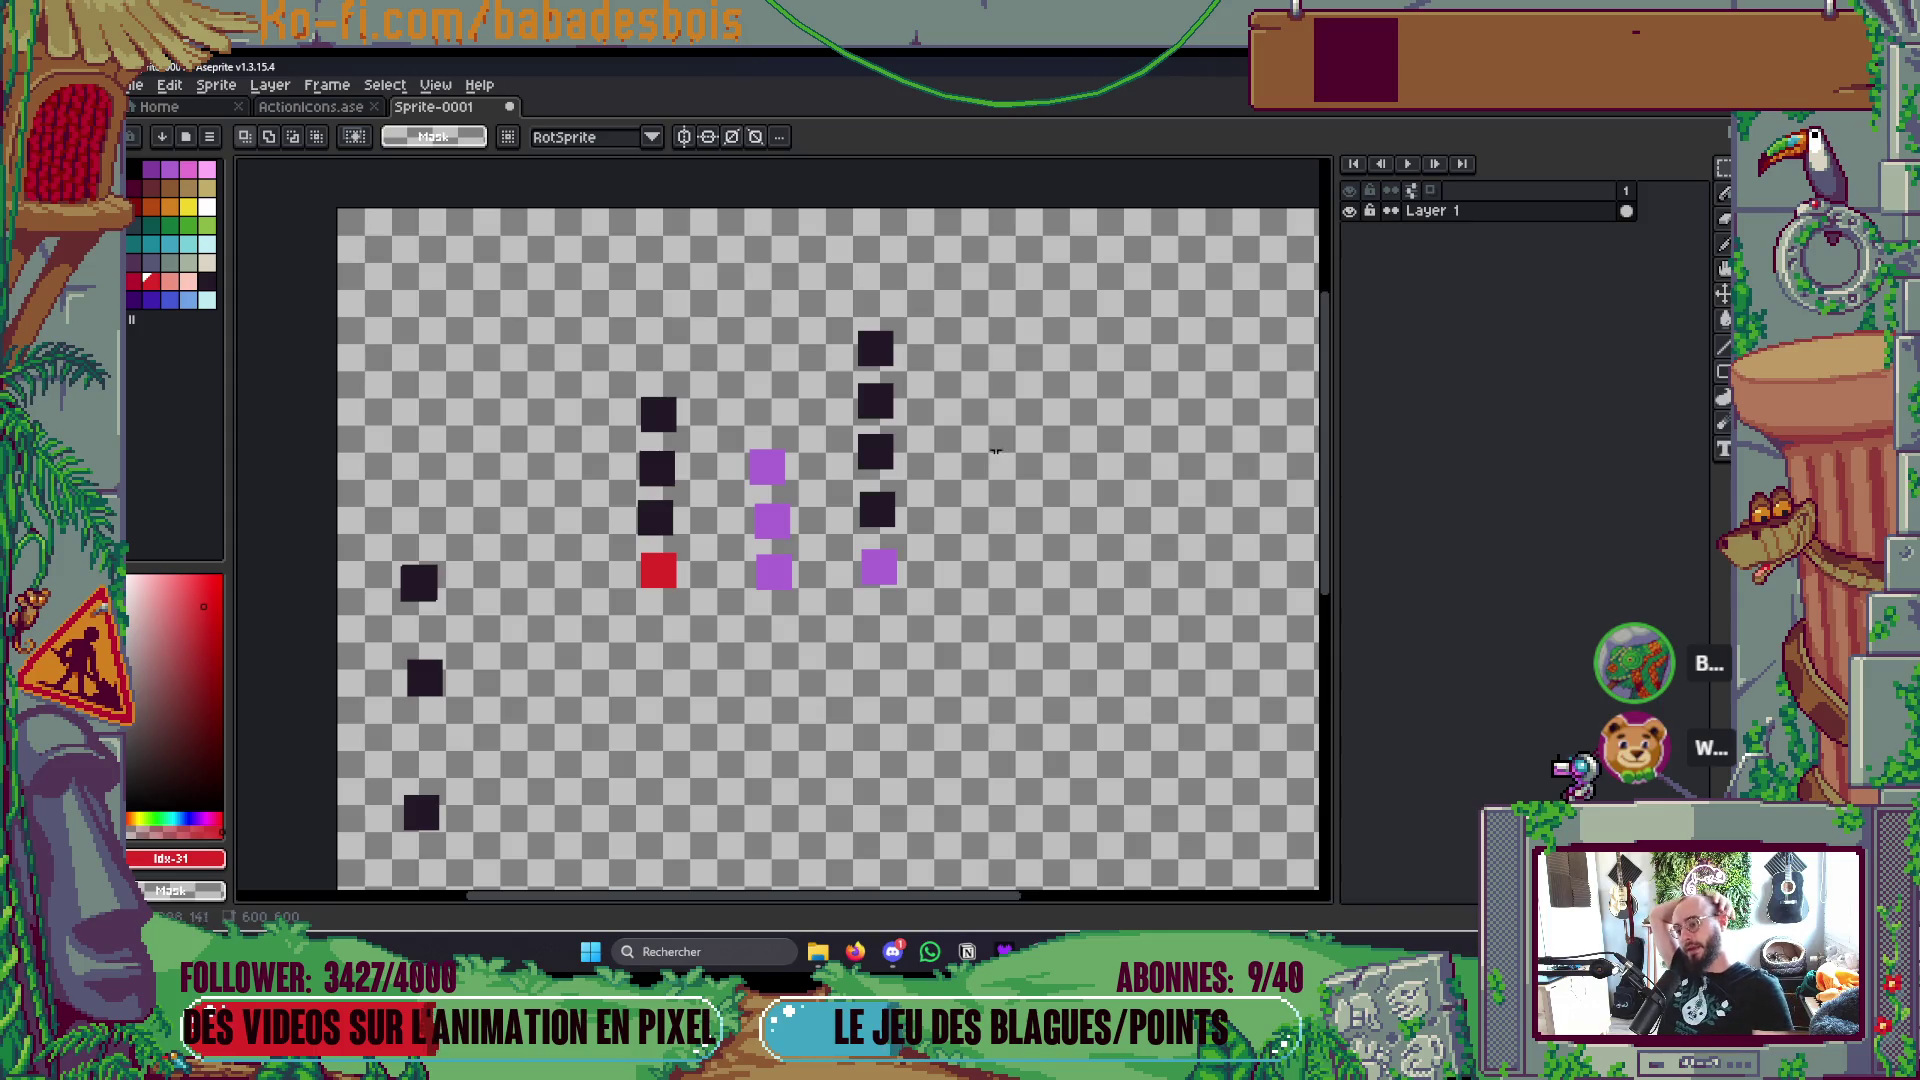
mouse_move(829, 296)
left_mouse_down()
mouse_move(1000, 640)
mouse_move(961, 629)
left_mouse_up()
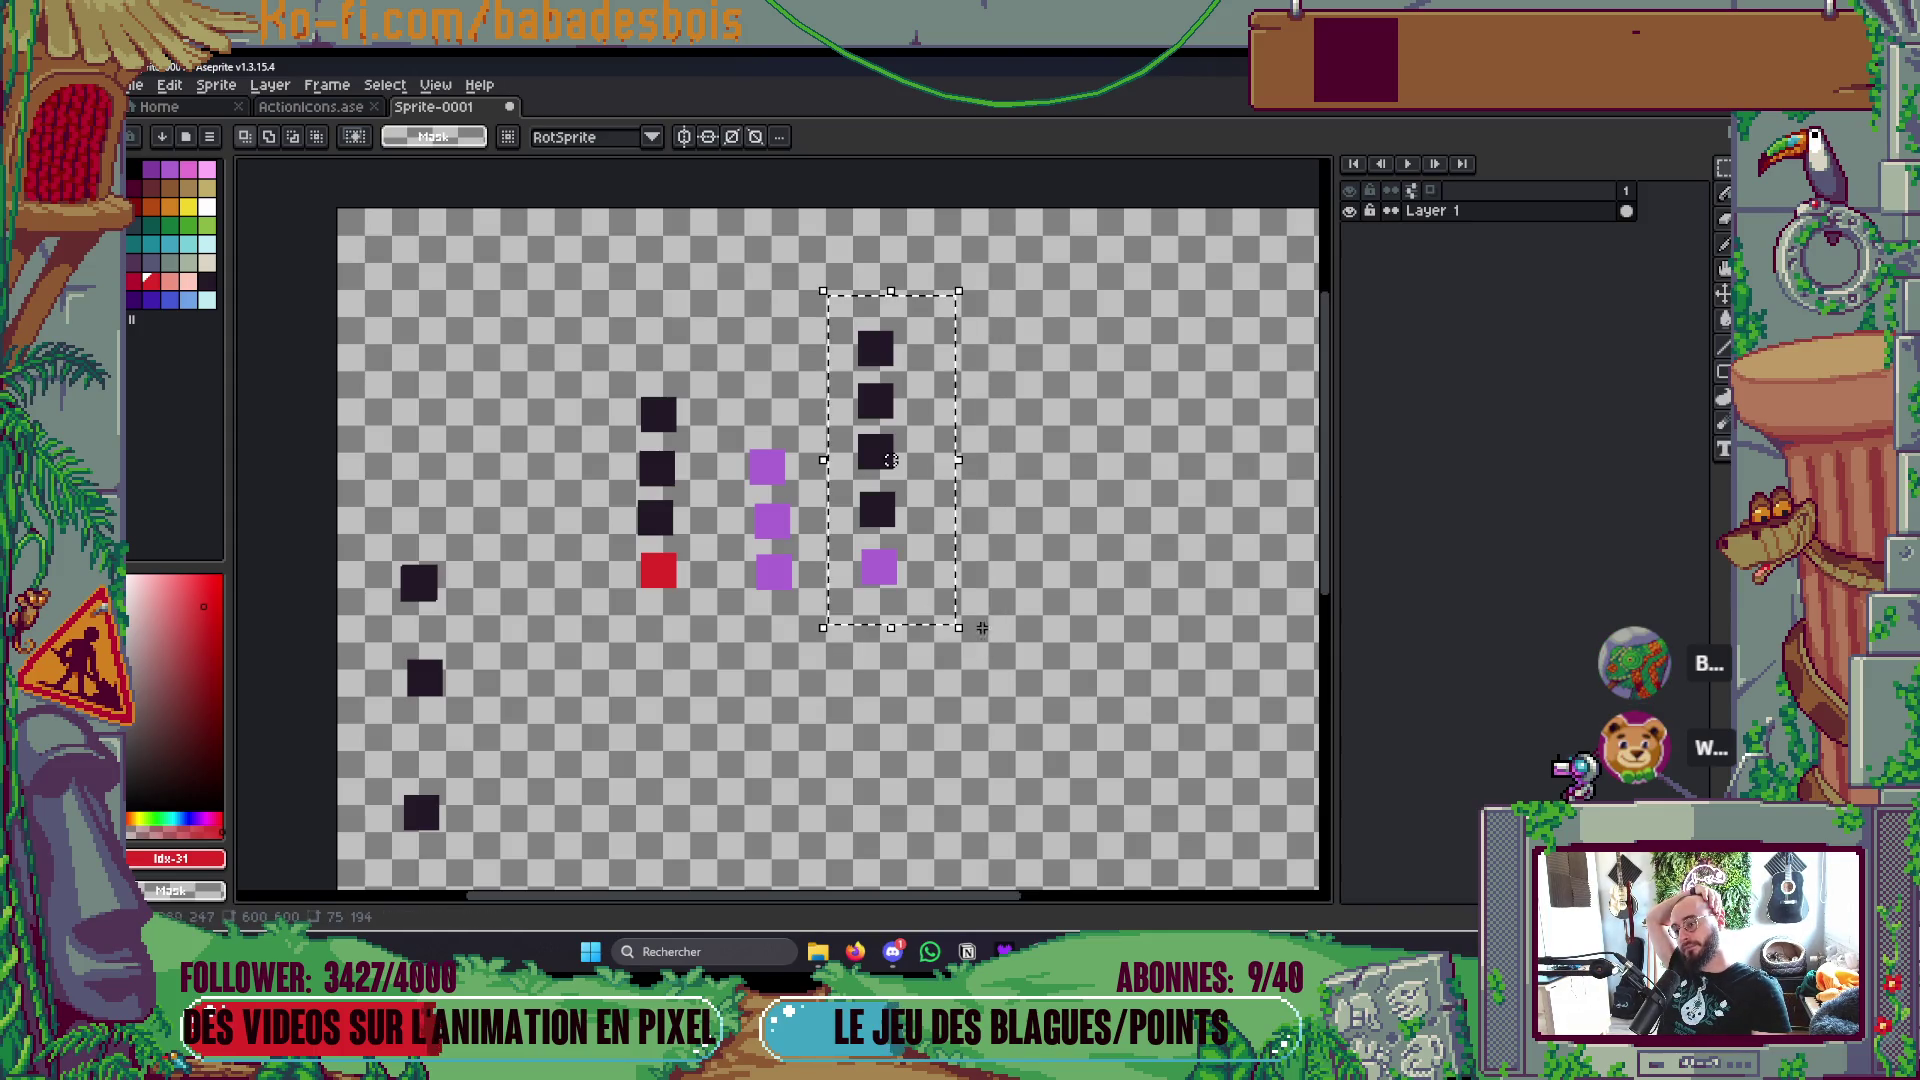
left_click_drag(897, 541, 1134, 620)
key("ctrl+d")
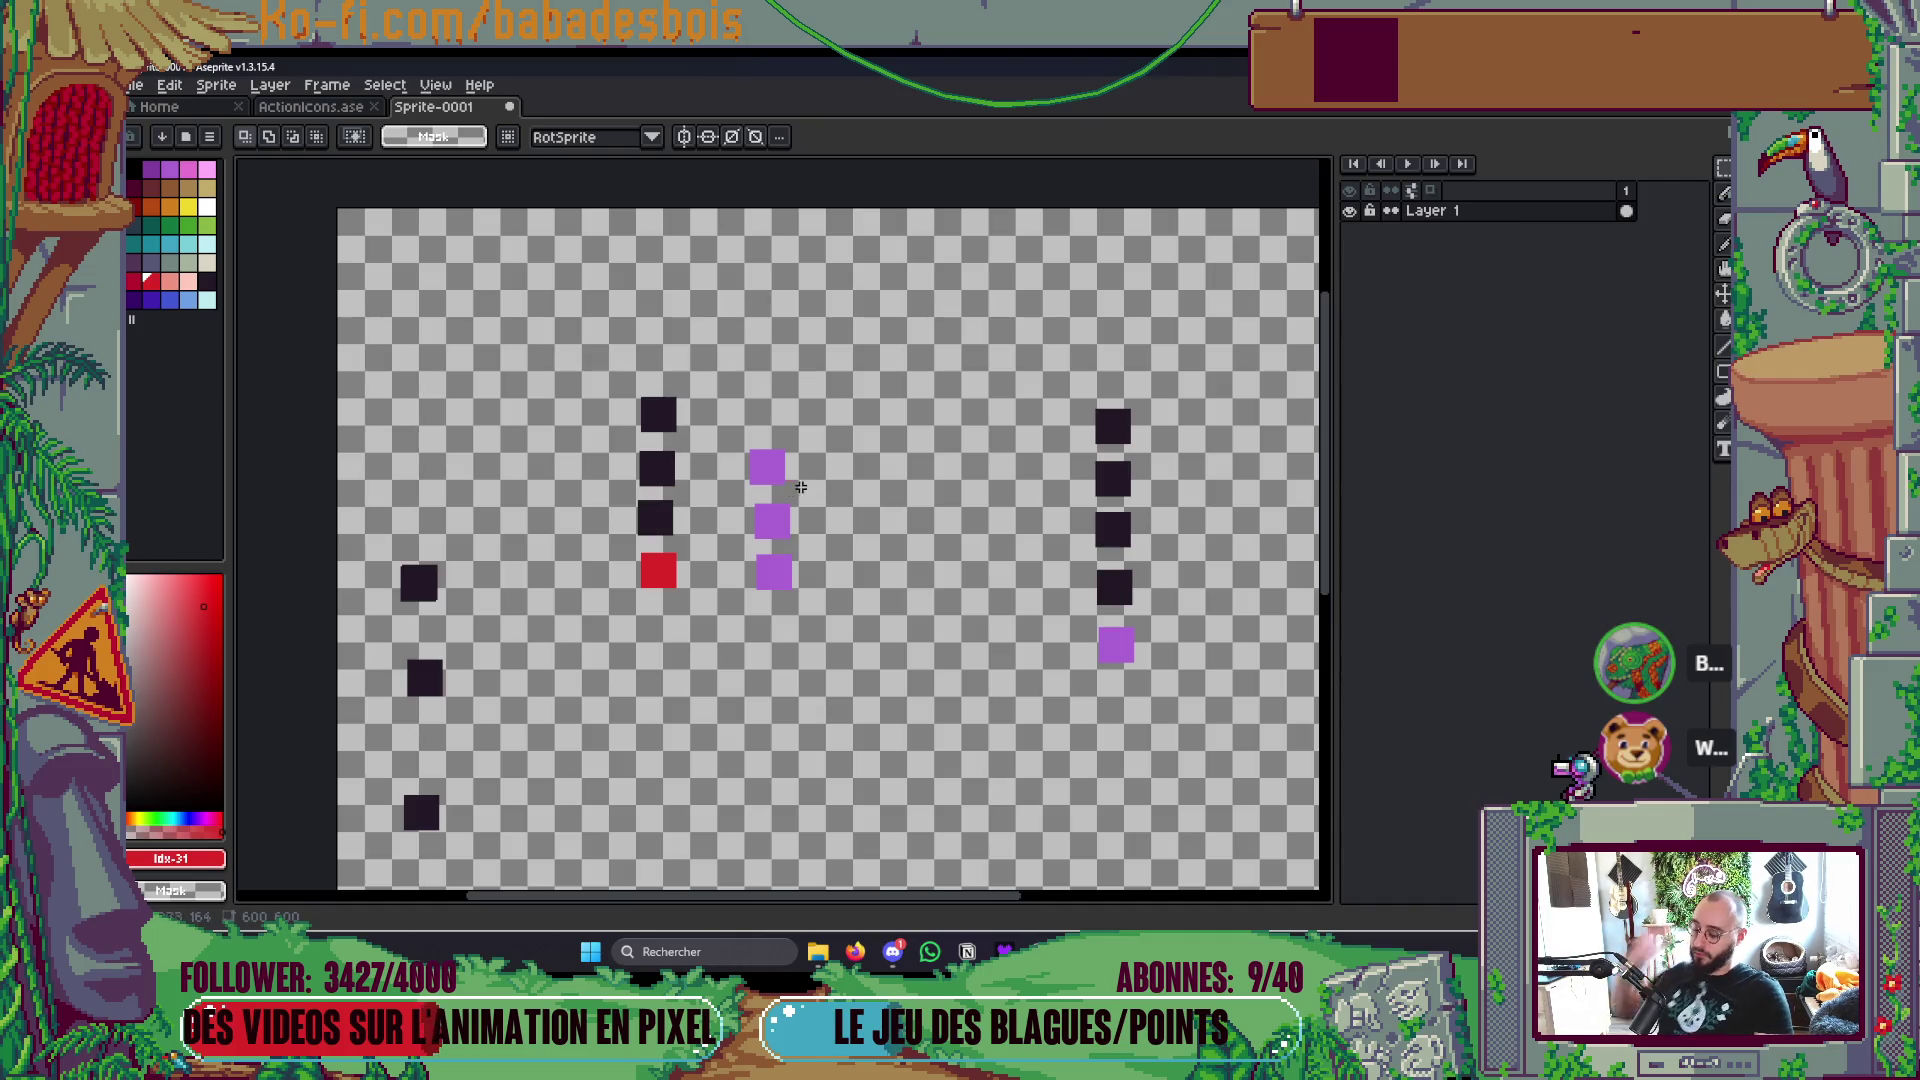
Step: Bucket-fill the three purple middle-column squares blue
key("g")
left_click(655, 517)
left_click(169, 298)
left_click(773, 572)
left_click(772, 520)
left_click(774, 473)
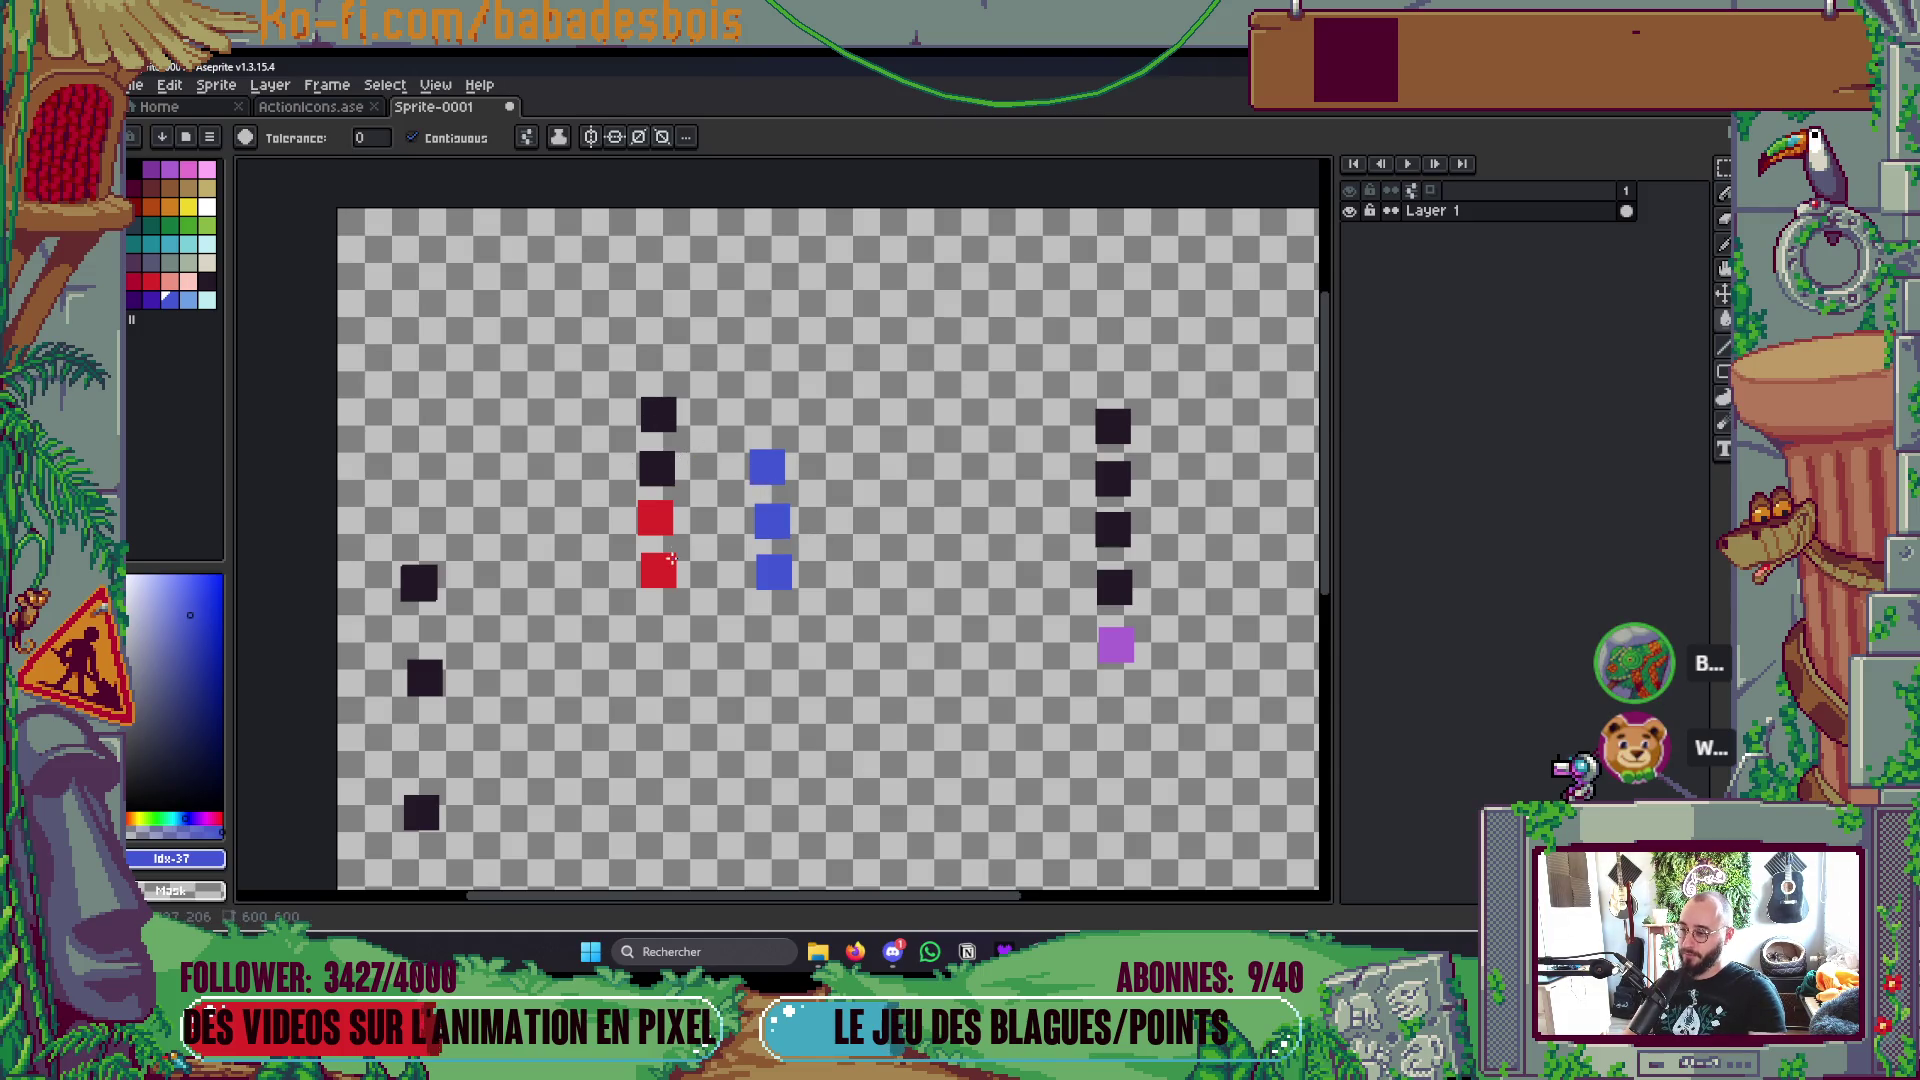
Step: Sample purple and fill all four left-column squares purple
left_click(1115, 645, "alt")
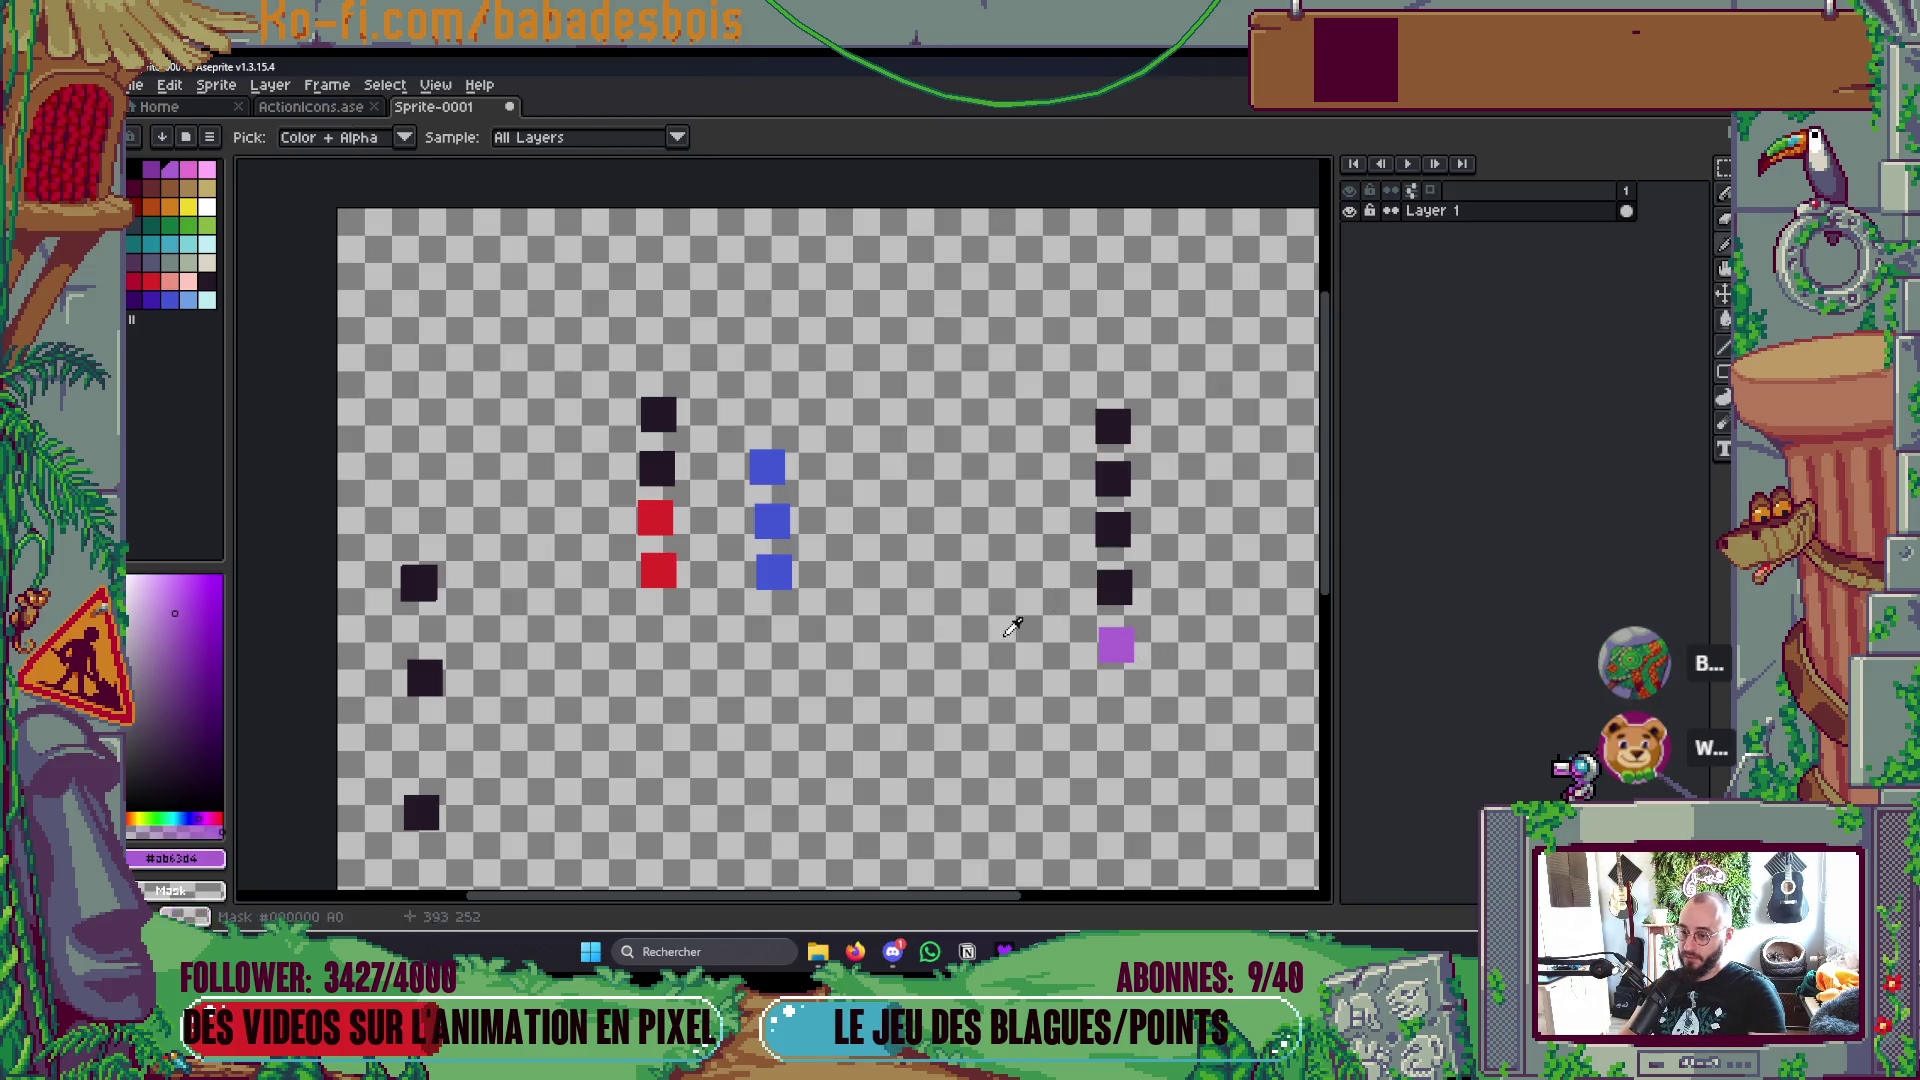
left_click(658, 570)
left_click(658, 516)
left_click(657, 468)
left_click(658, 414)
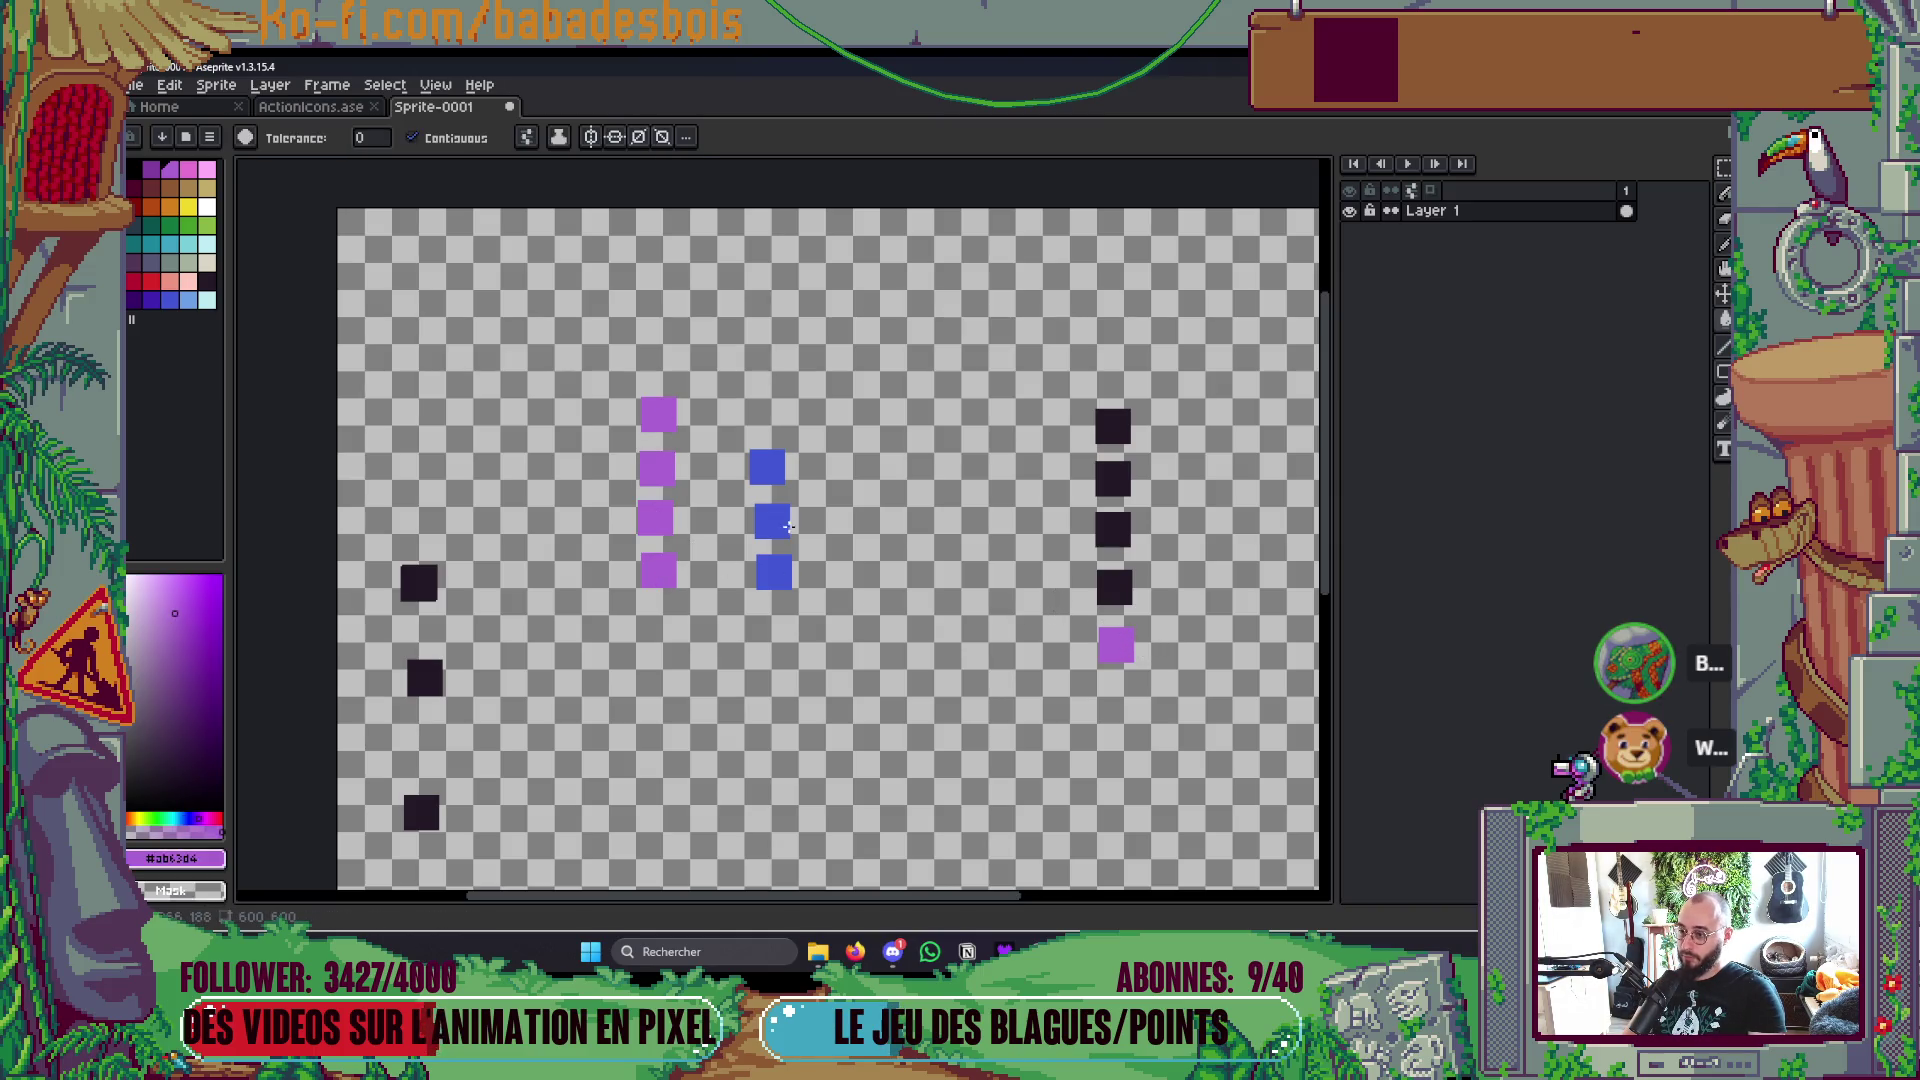
Step: Sample the dark colour and fill the top two blue squares dark, then sample blue
key("i")
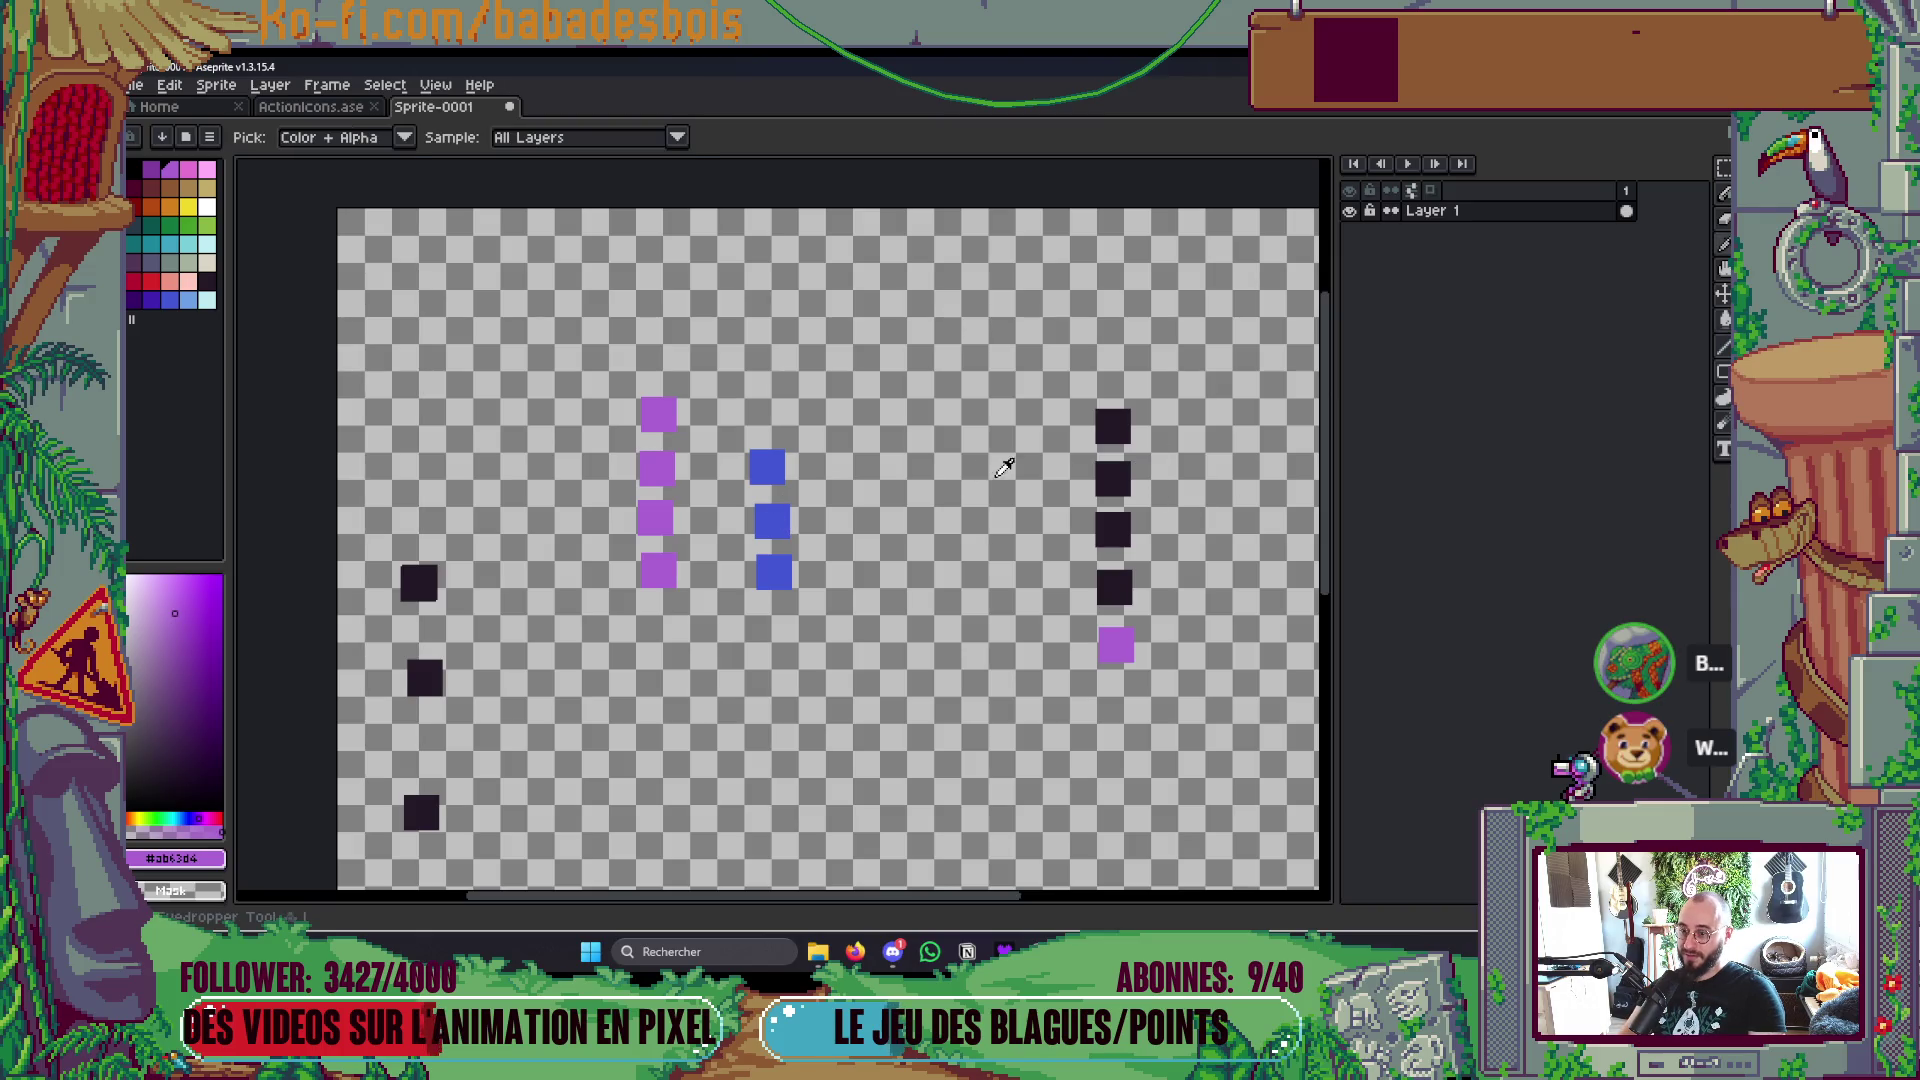
left_click(1093, 481)
key("g")
left_click(767, 467)
left_click(772, 521)
key("i")
left_click(774, 570)
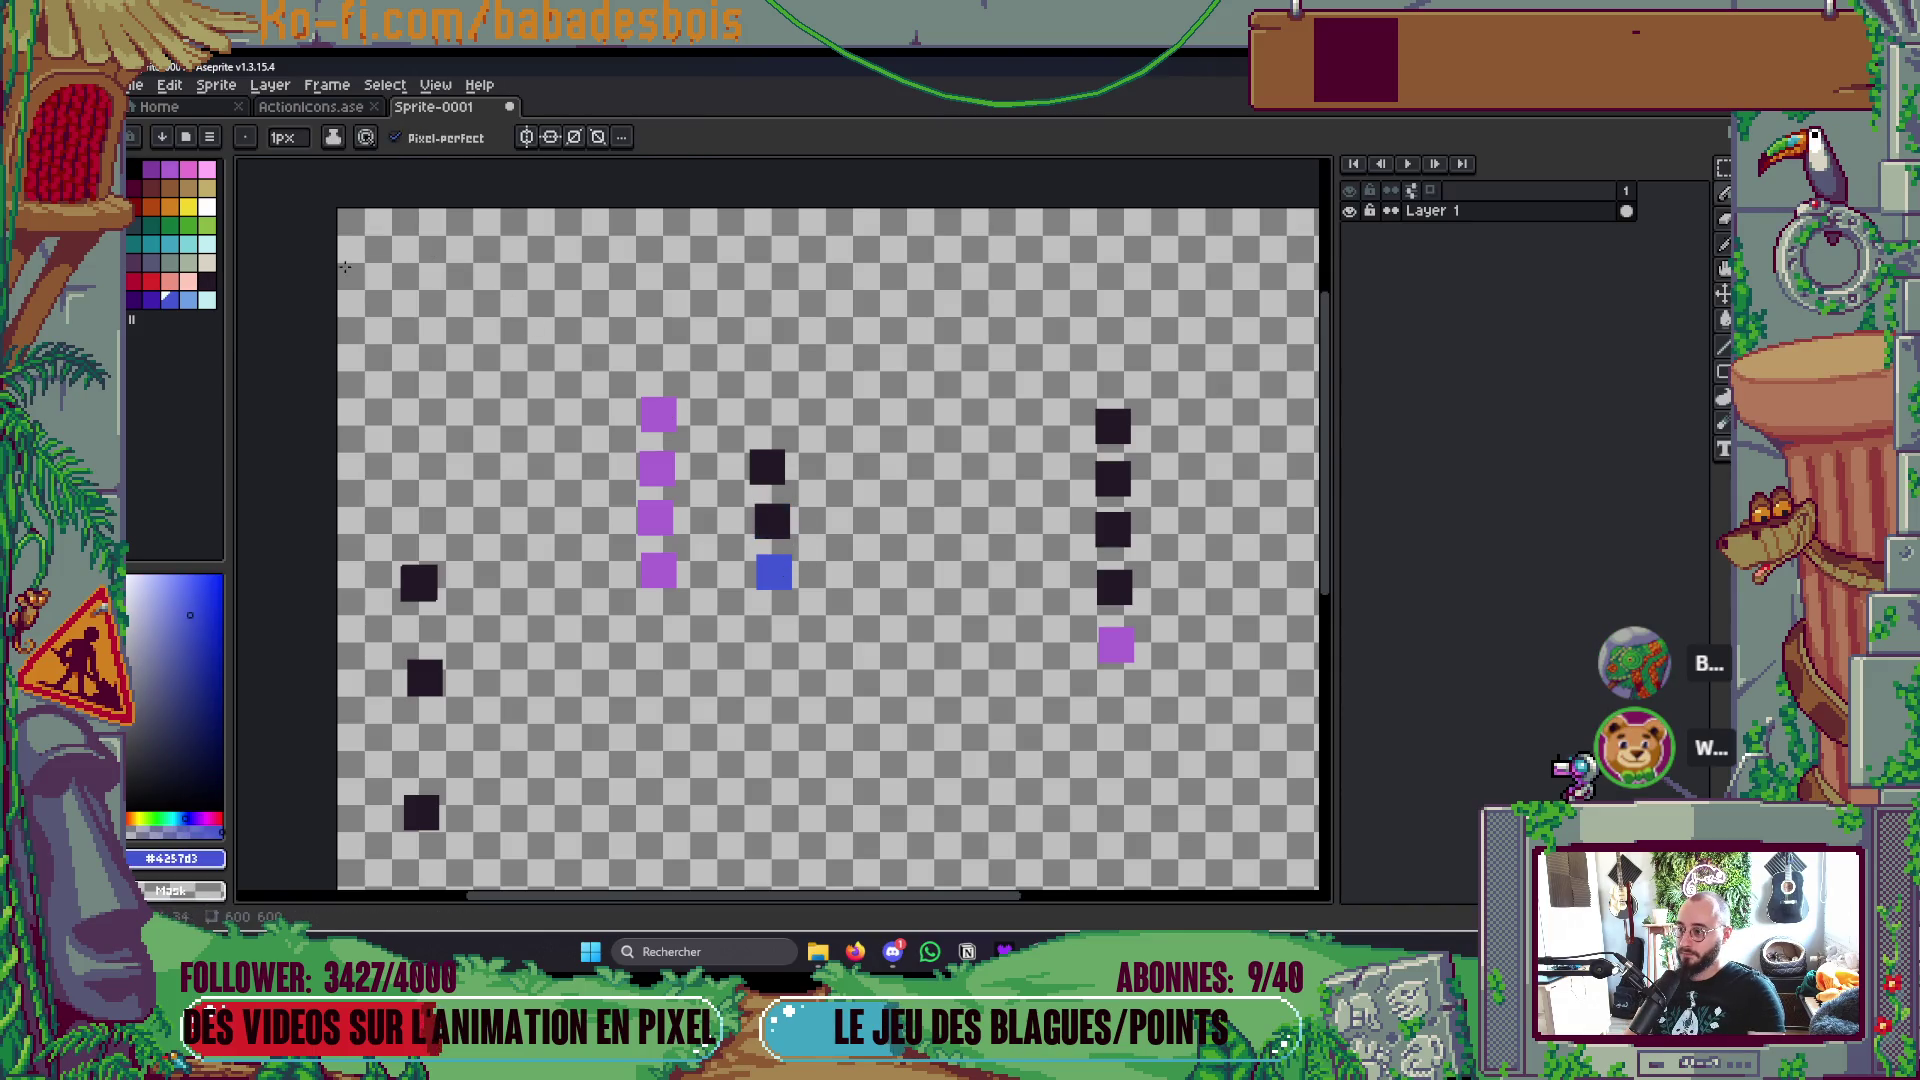
Step: Paint a blue square near the top-left and fill the middle column's bottom square dark
key("v")
key("b")
left_click(499, 289)
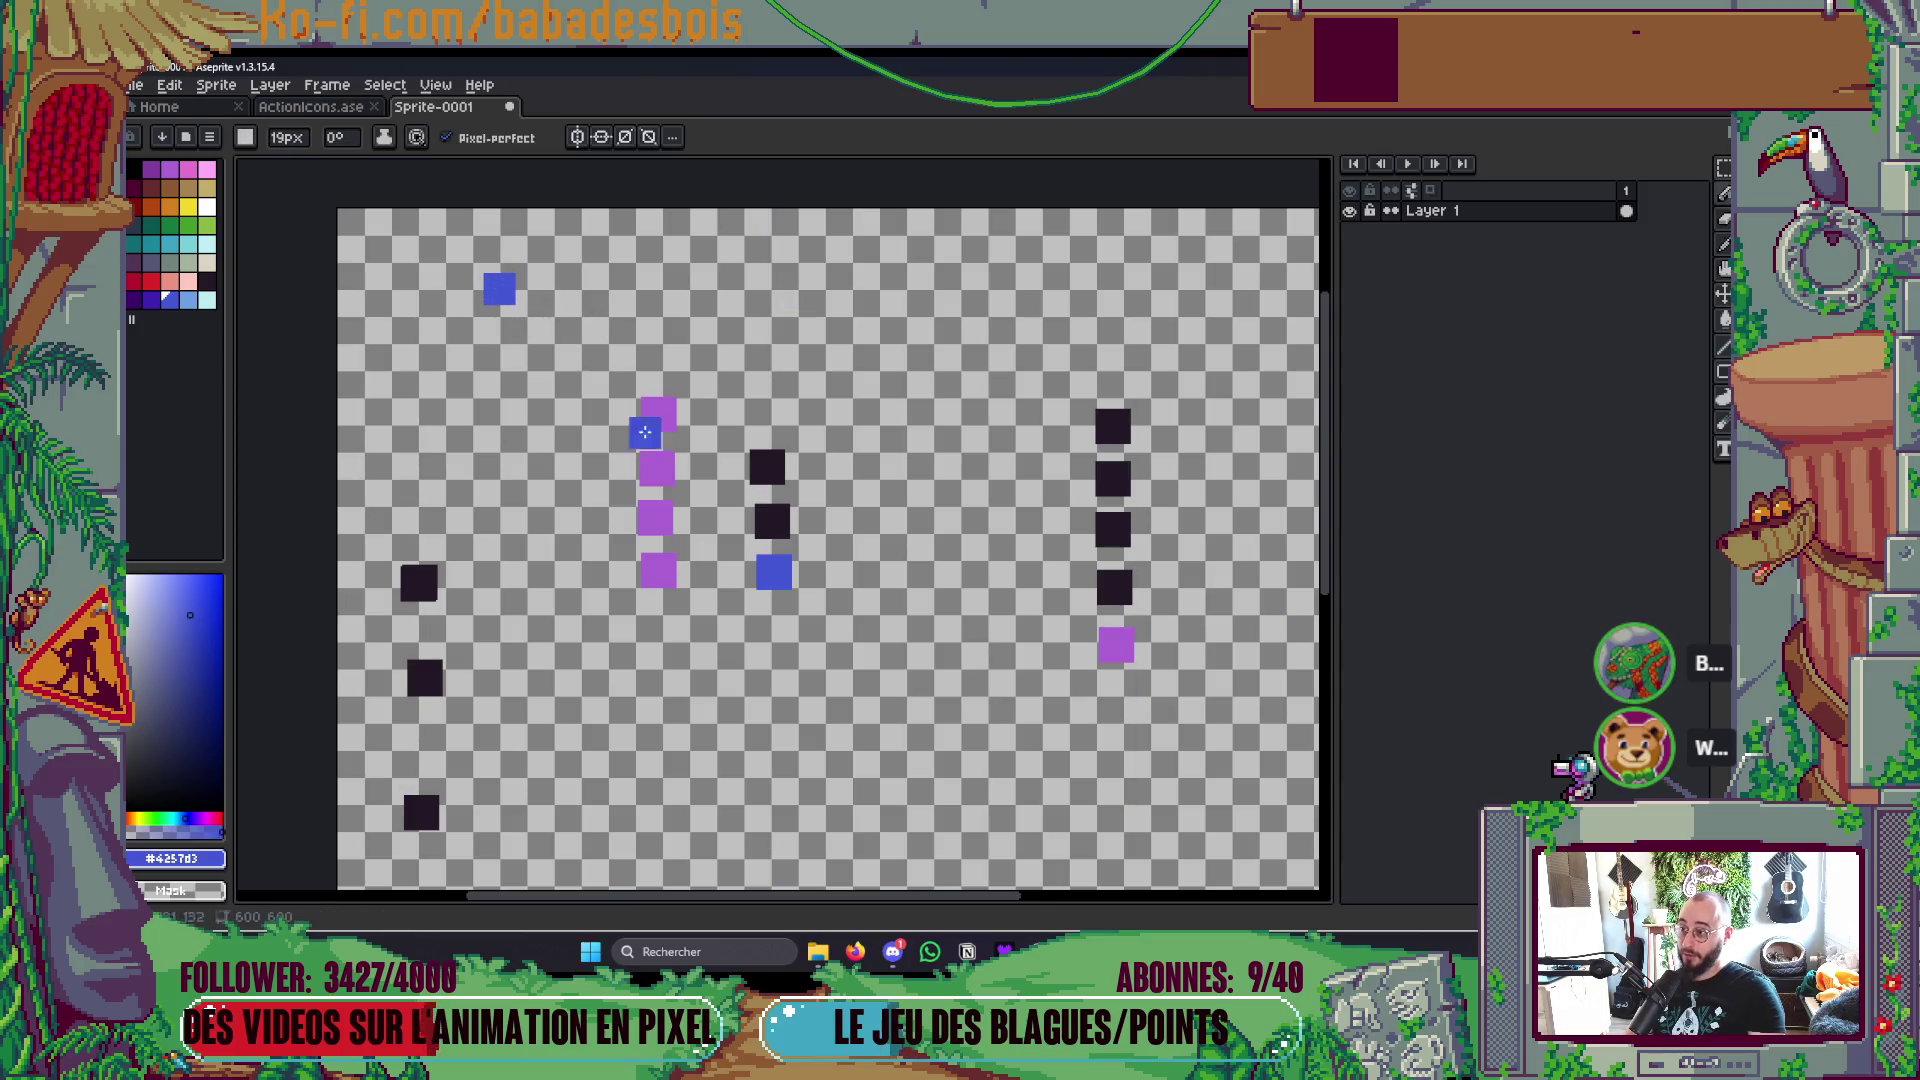
key("i")
left_click(772, 496)
key("g")
left_click(774, 572)
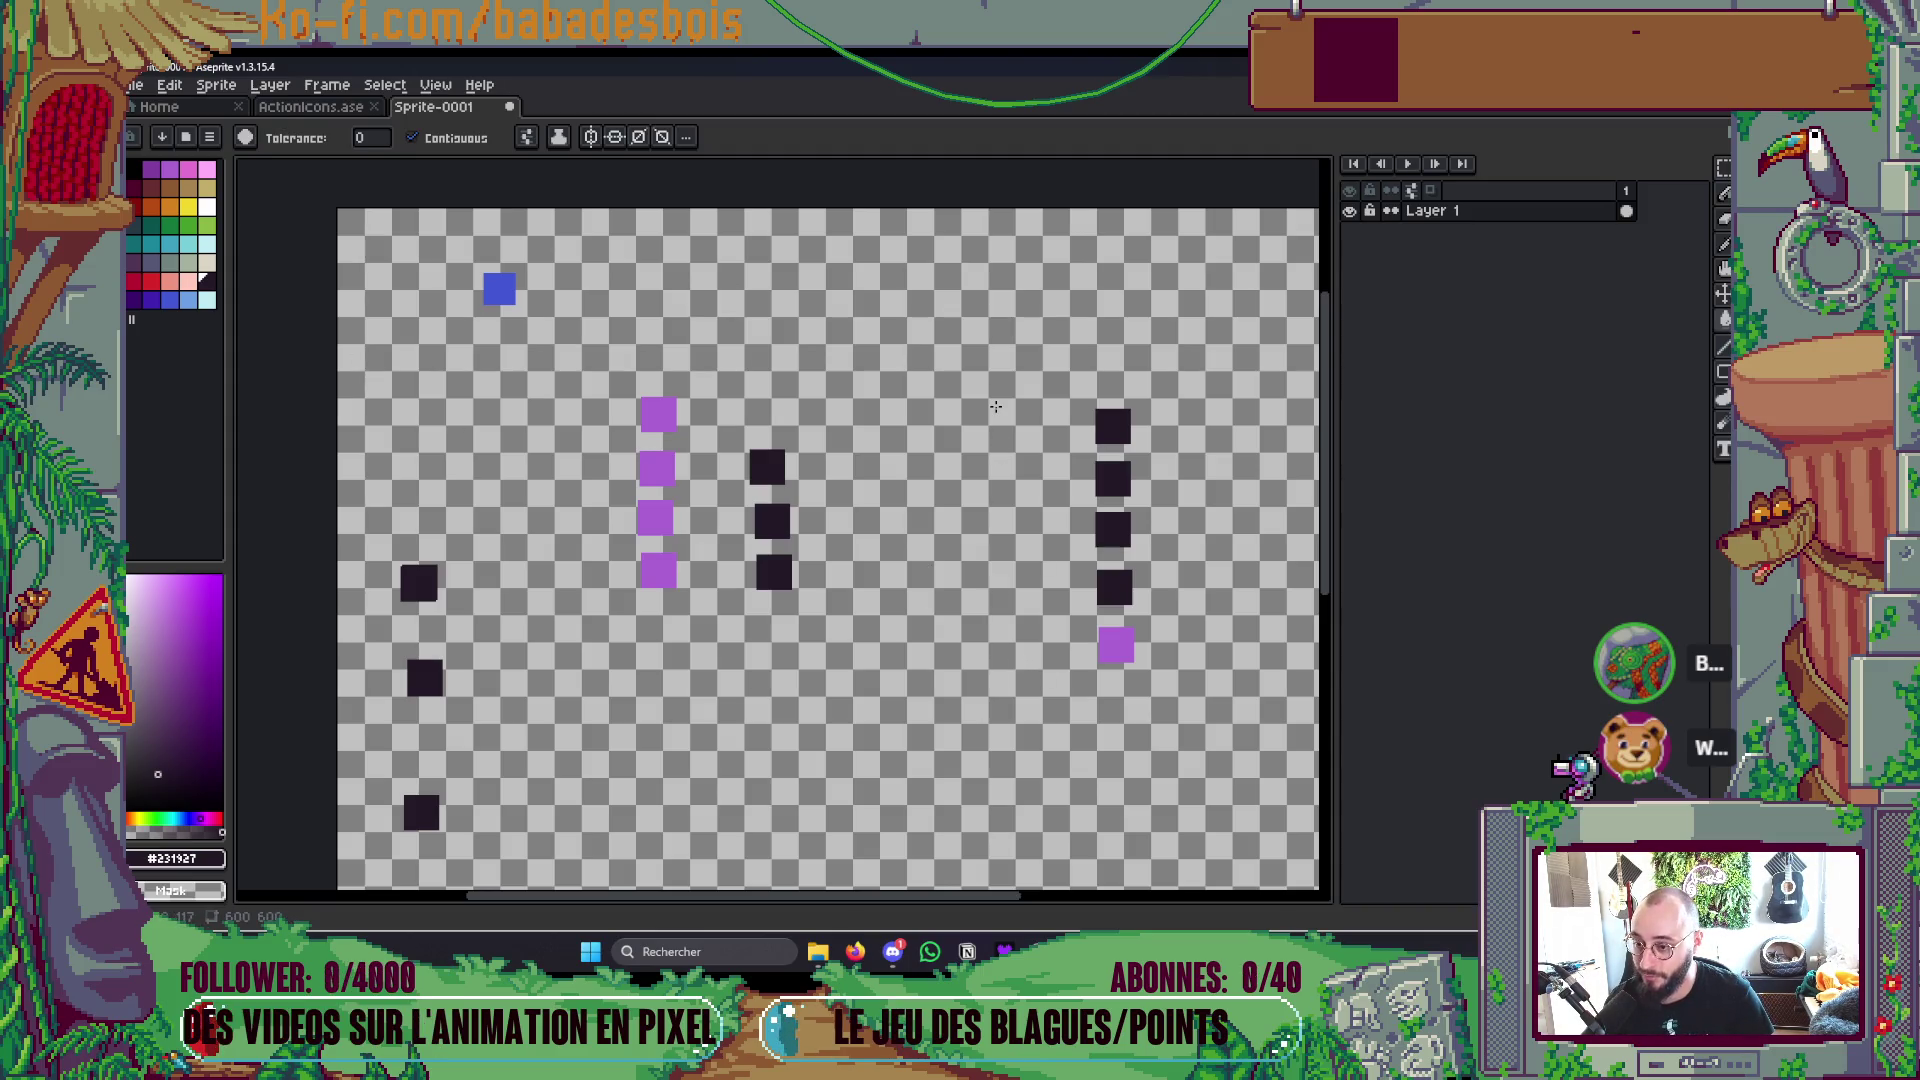
Step: Fill the transparent background dark, then undo it
left_click(847, 474)
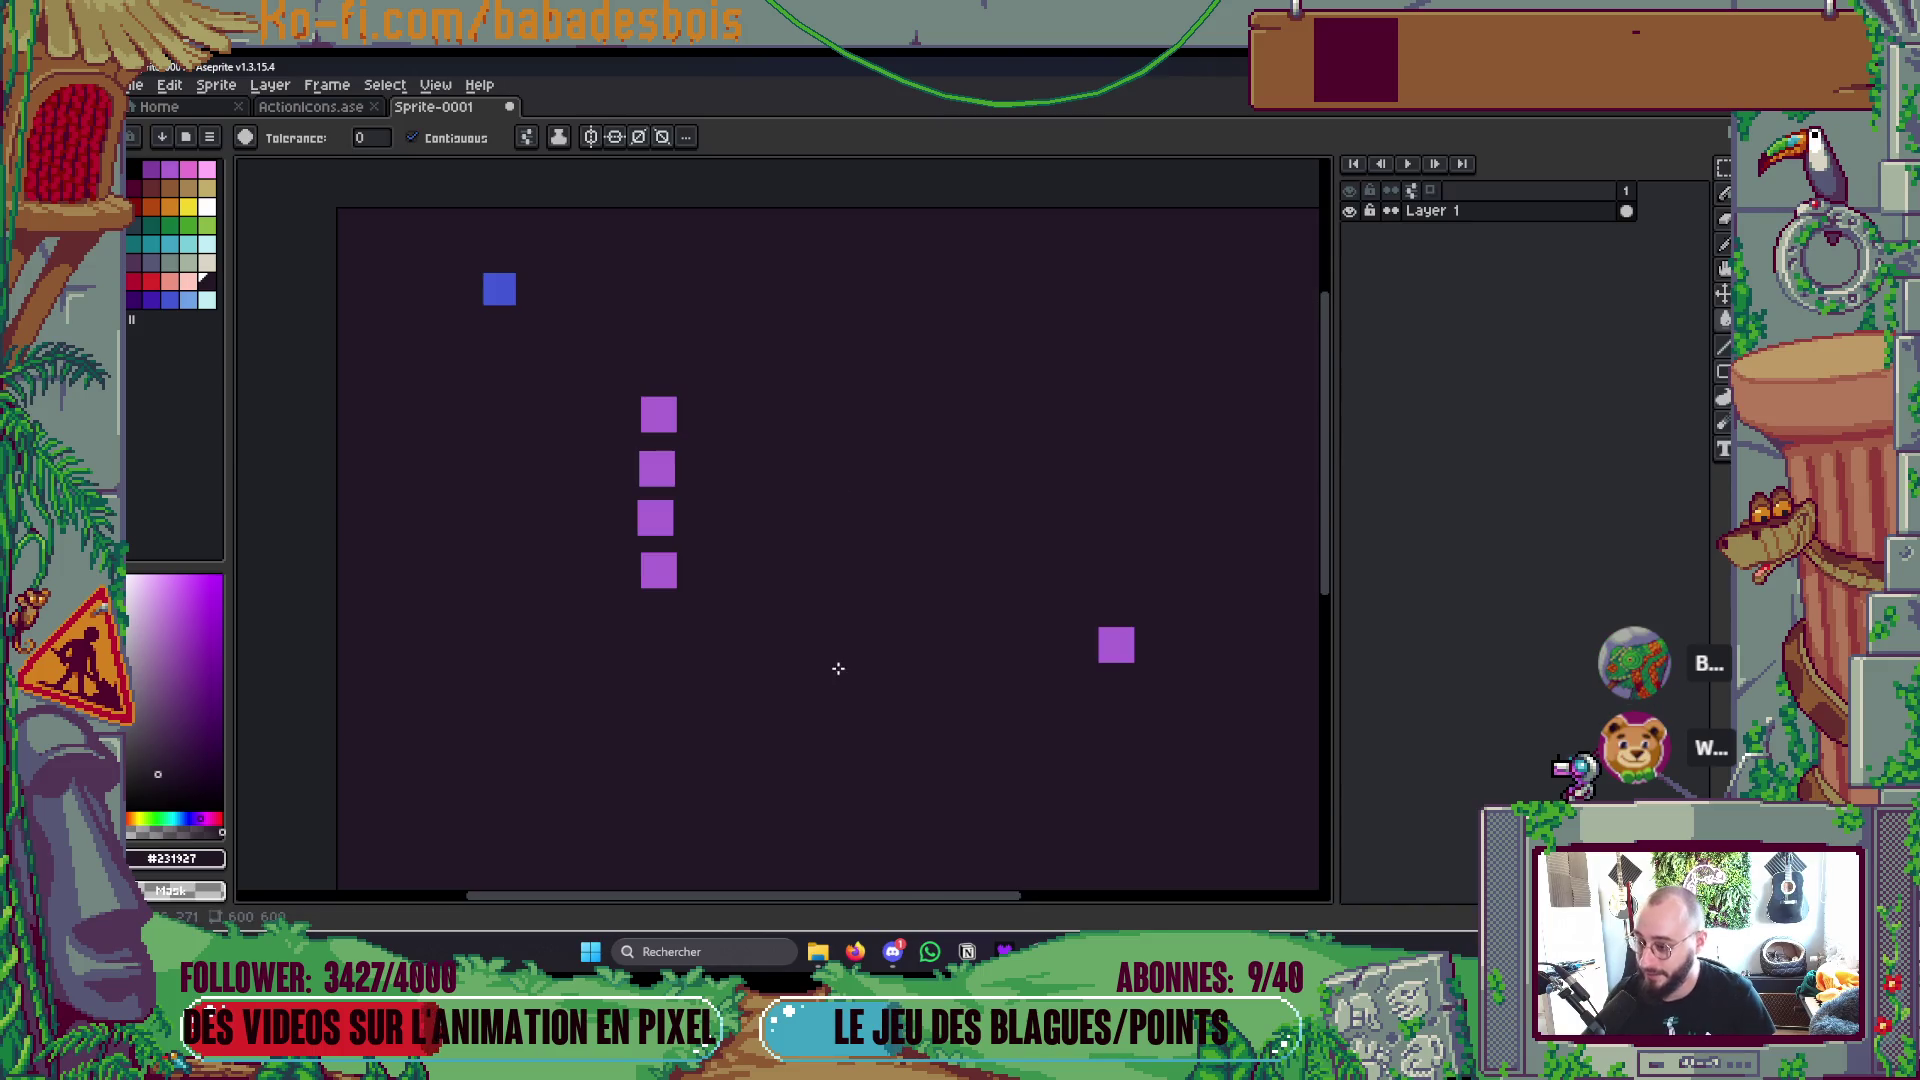
key("ctrl+z")
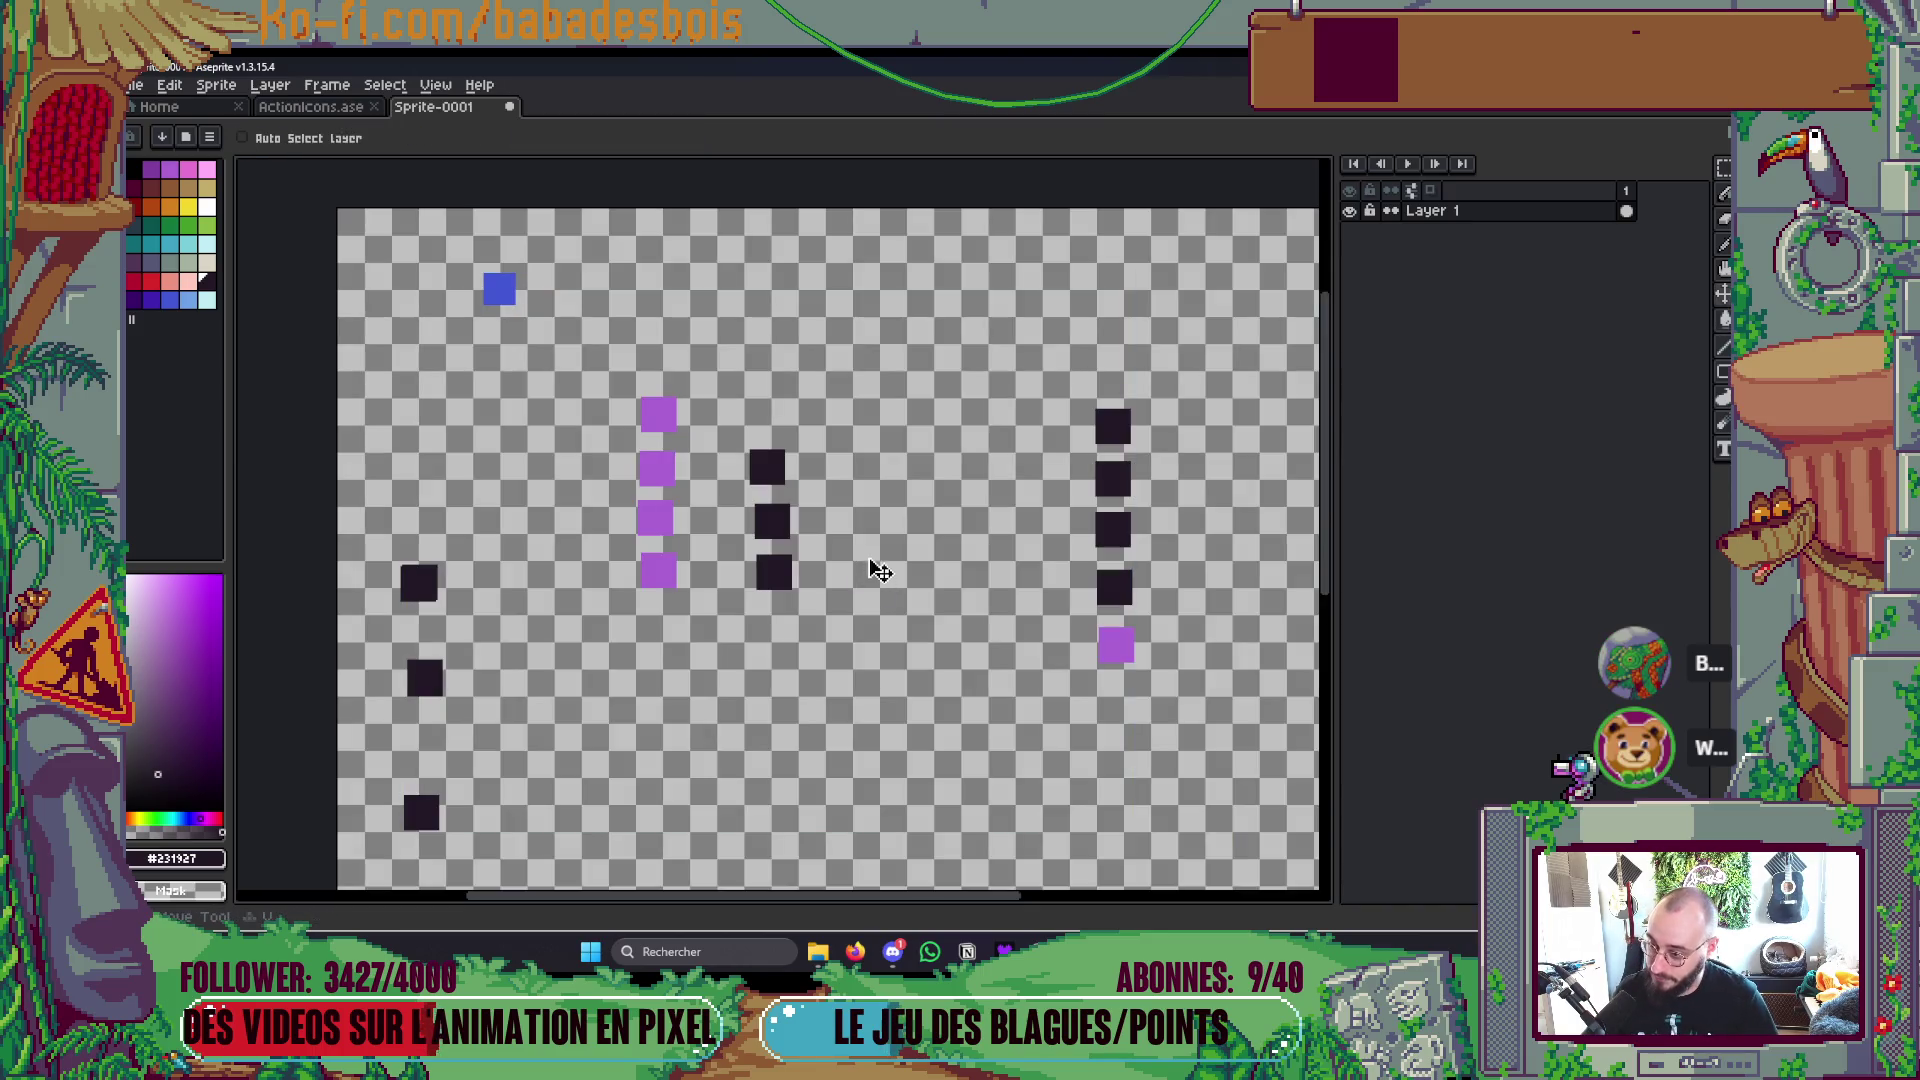
key("b")
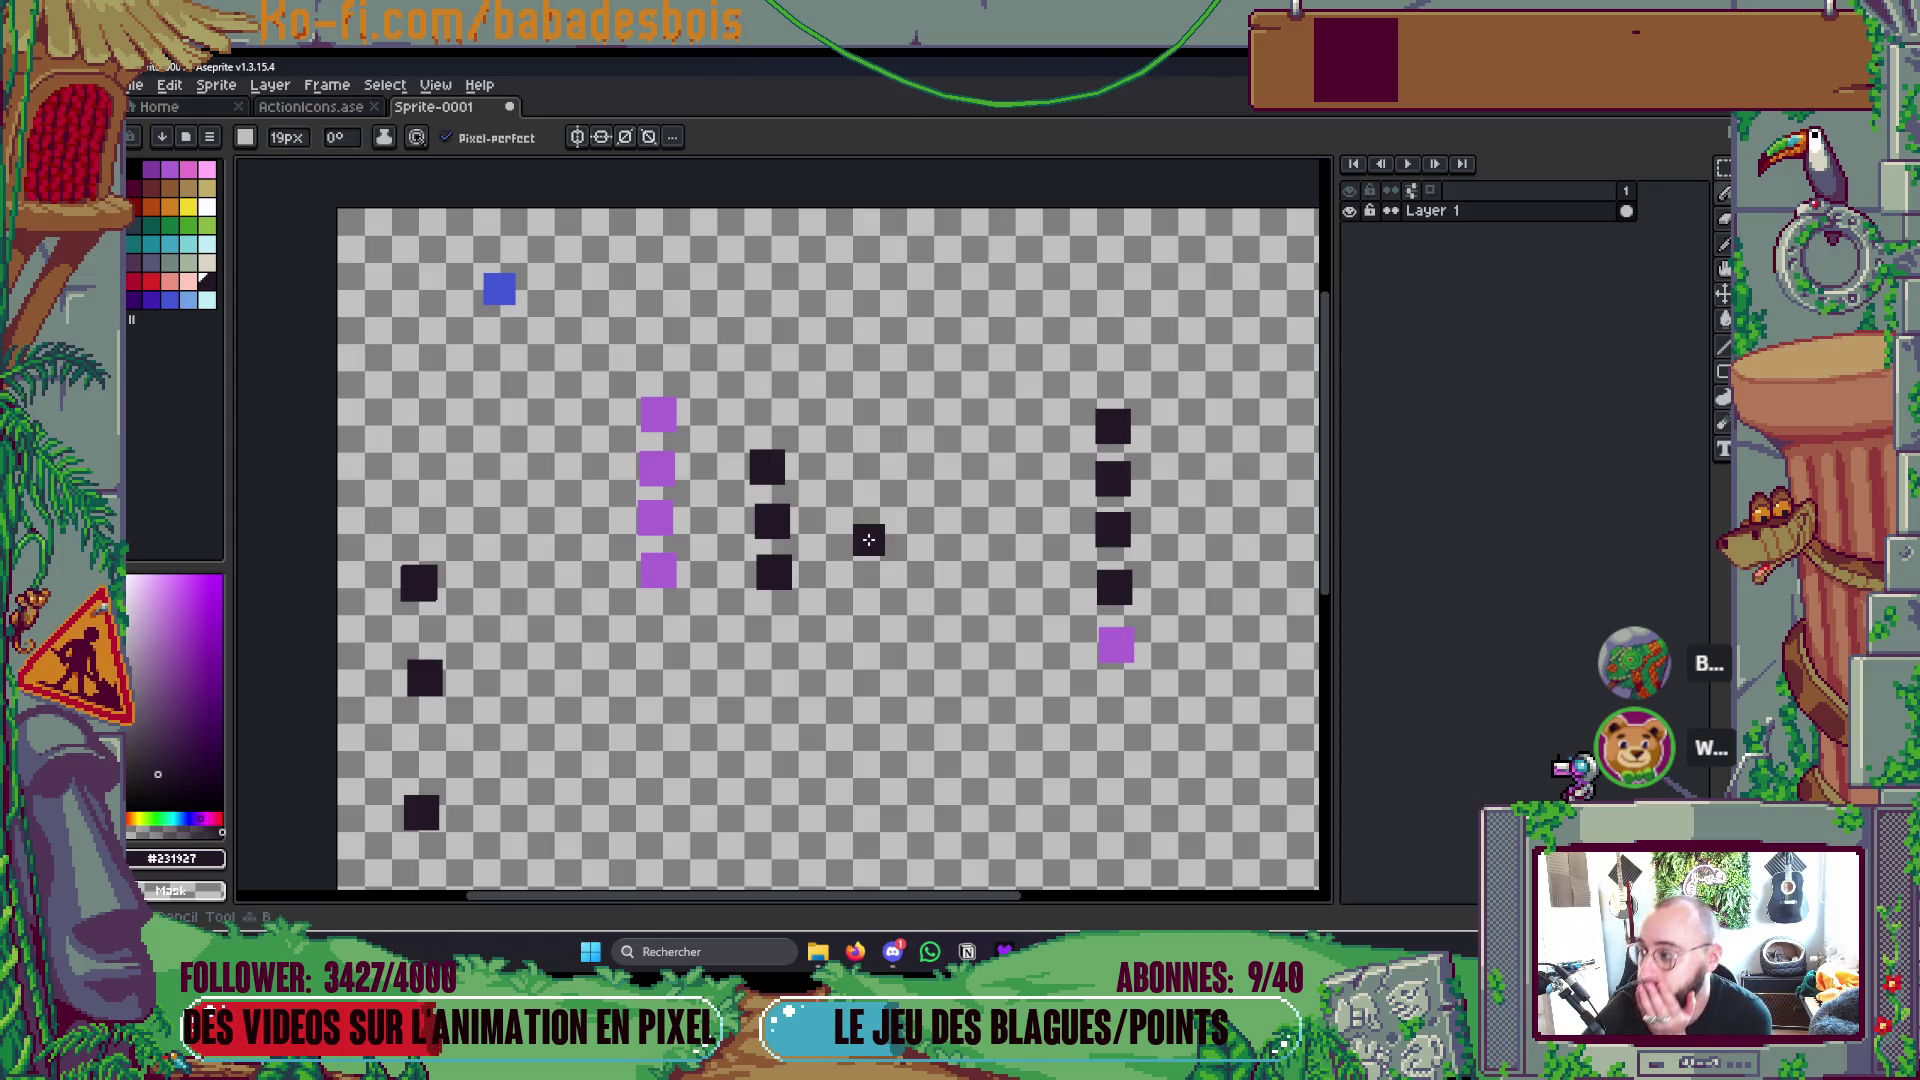
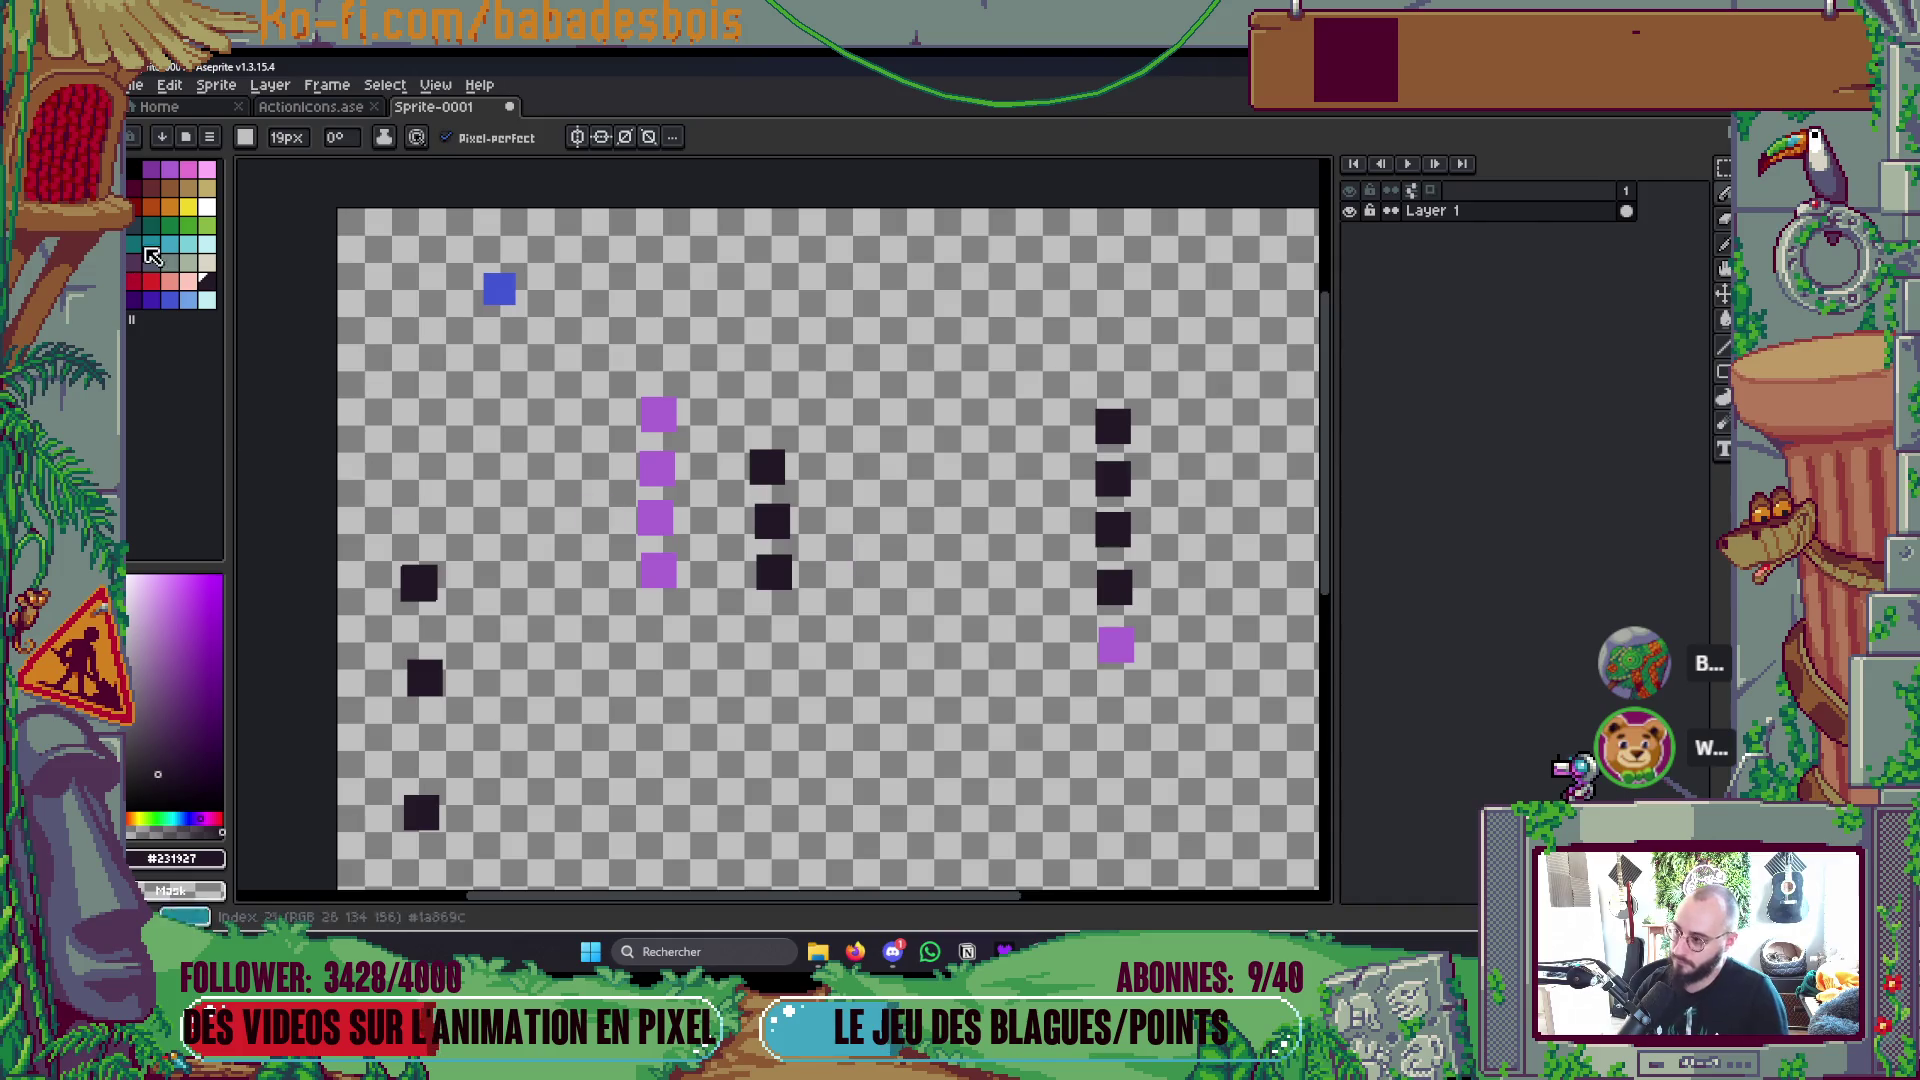
Step: Fill three purple left-column squares with the dark purple-black
left_click(188, 207)
key("g")
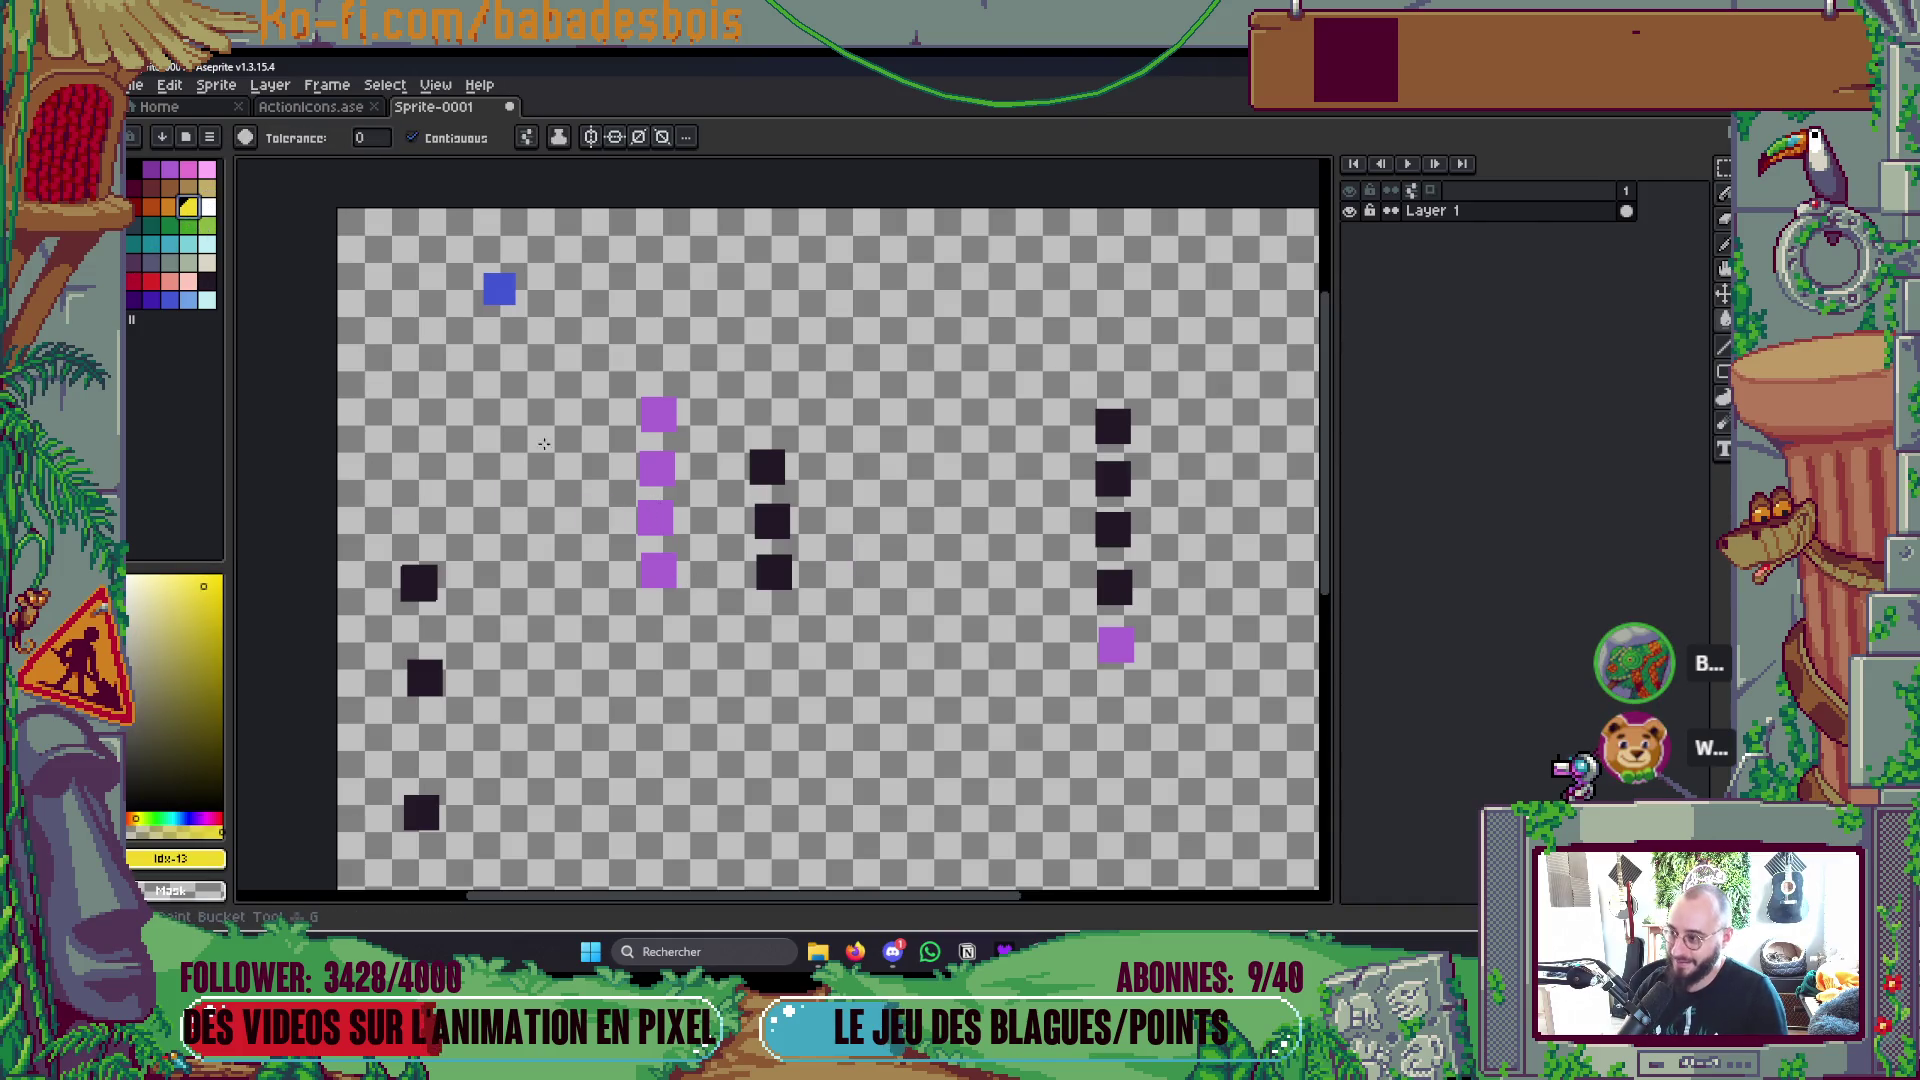
left_click(208, 281)
left_click(654, 516)
left_click(655, 468)
left_click(648, 415)
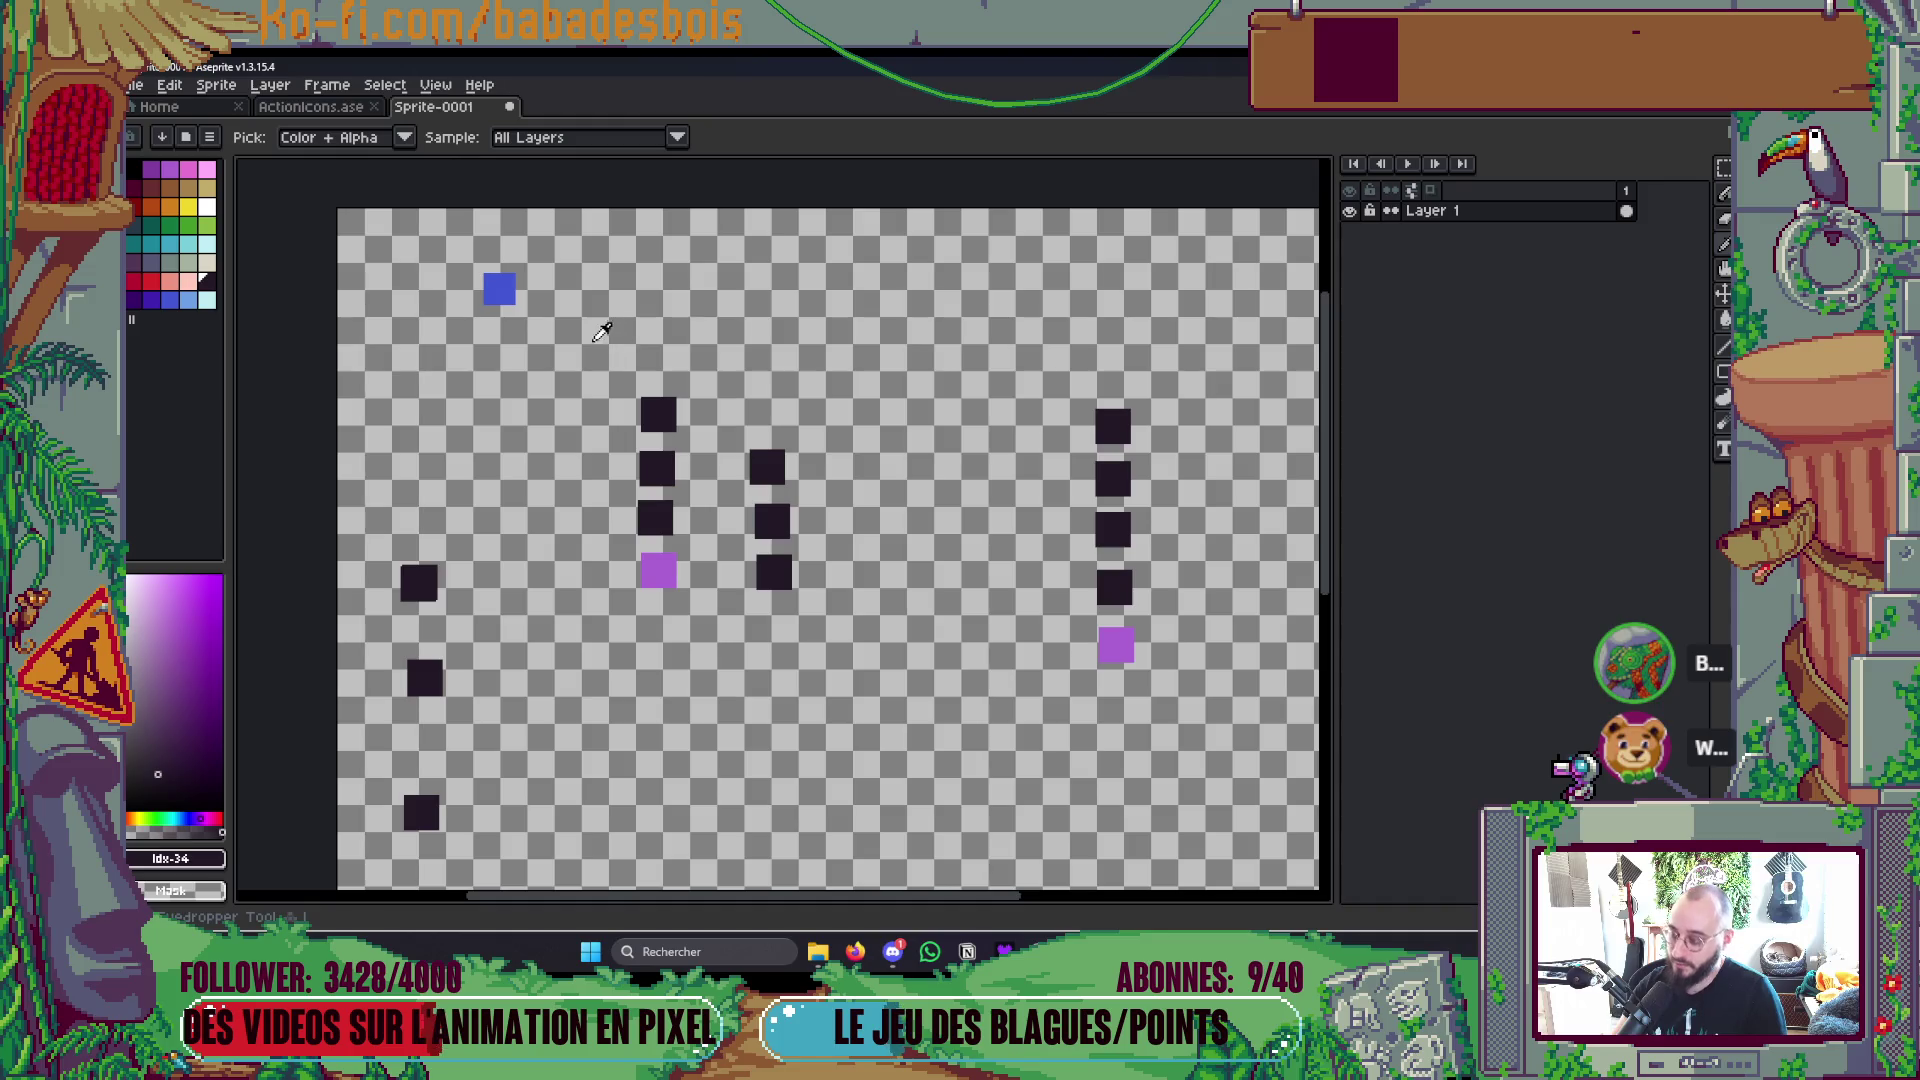
Step: Fill the bottom left-column square with sampled blue and the bottom middle square red
left_click(499, 289, "alt")
left_click(653, 563)
left_click(150, 281)
left_click(771, 567)
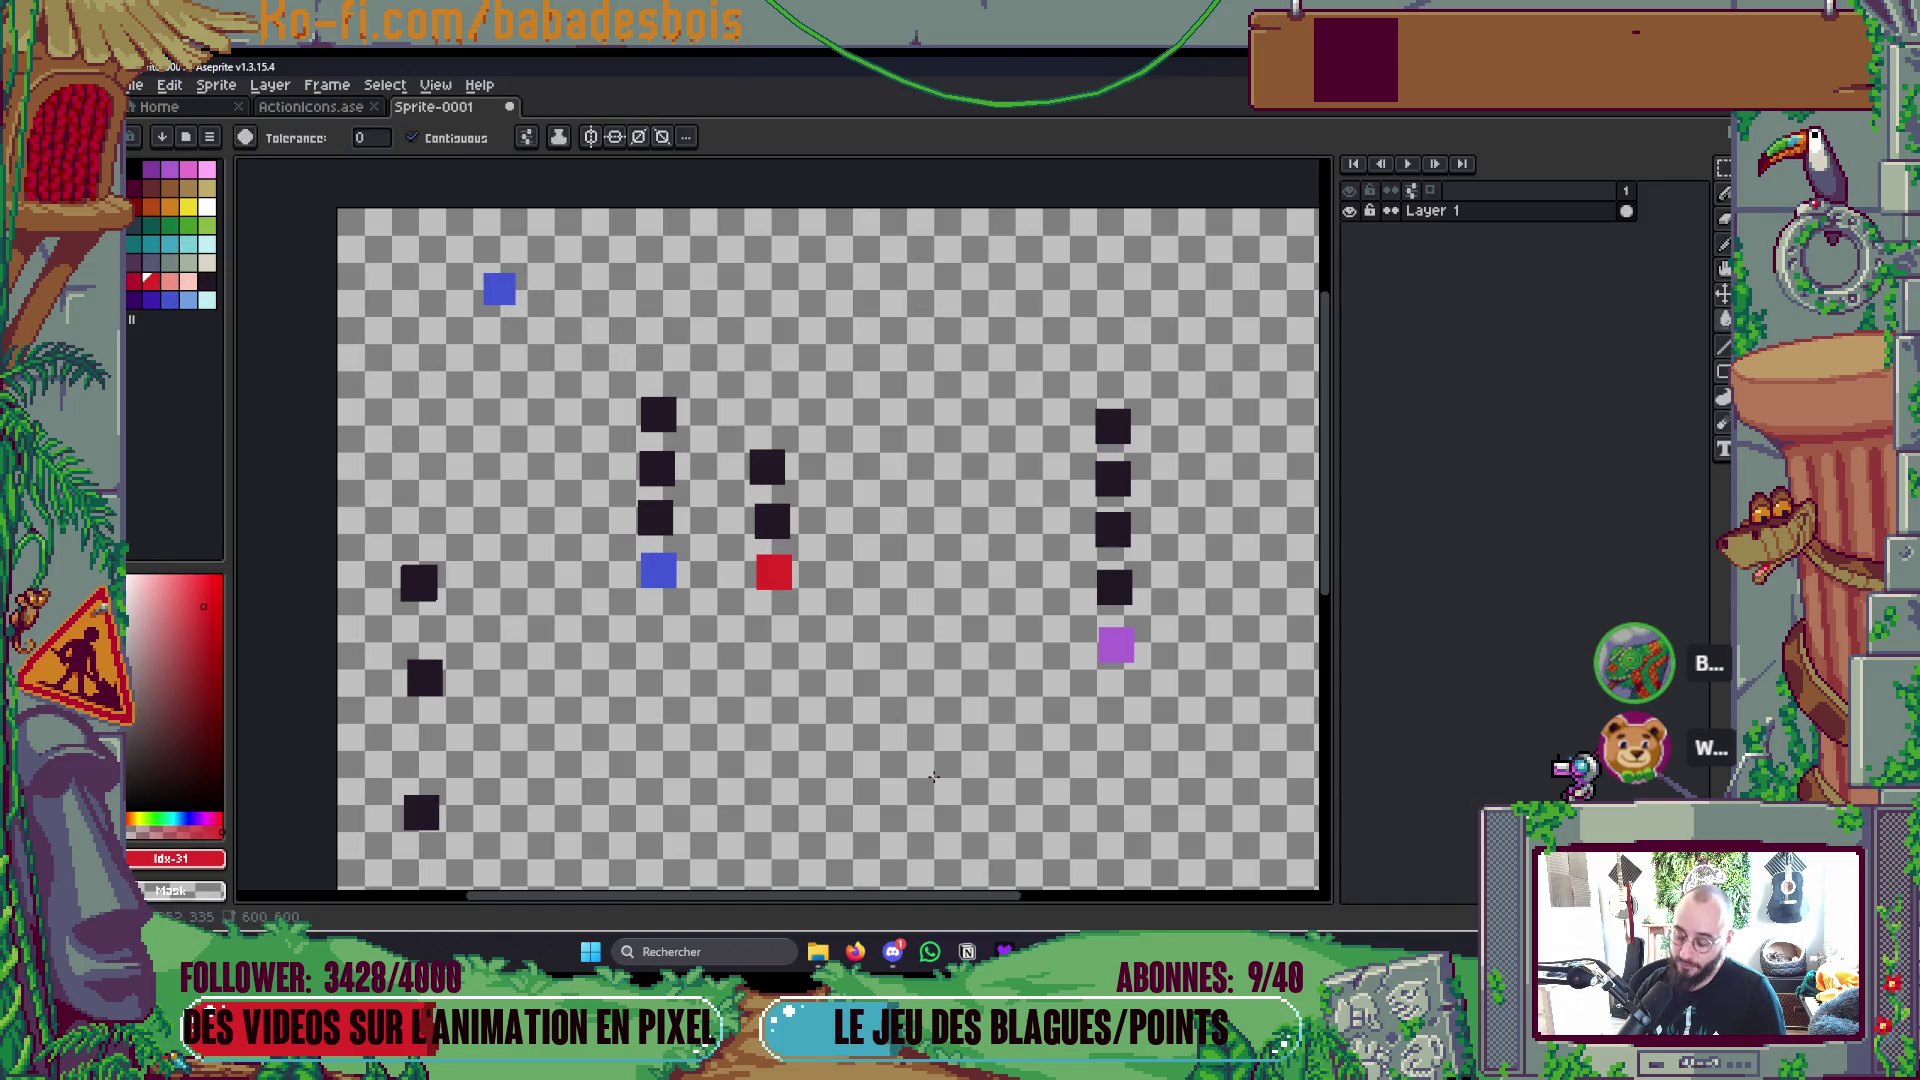
Step: Refill all four left-column squares purple
key("alt")
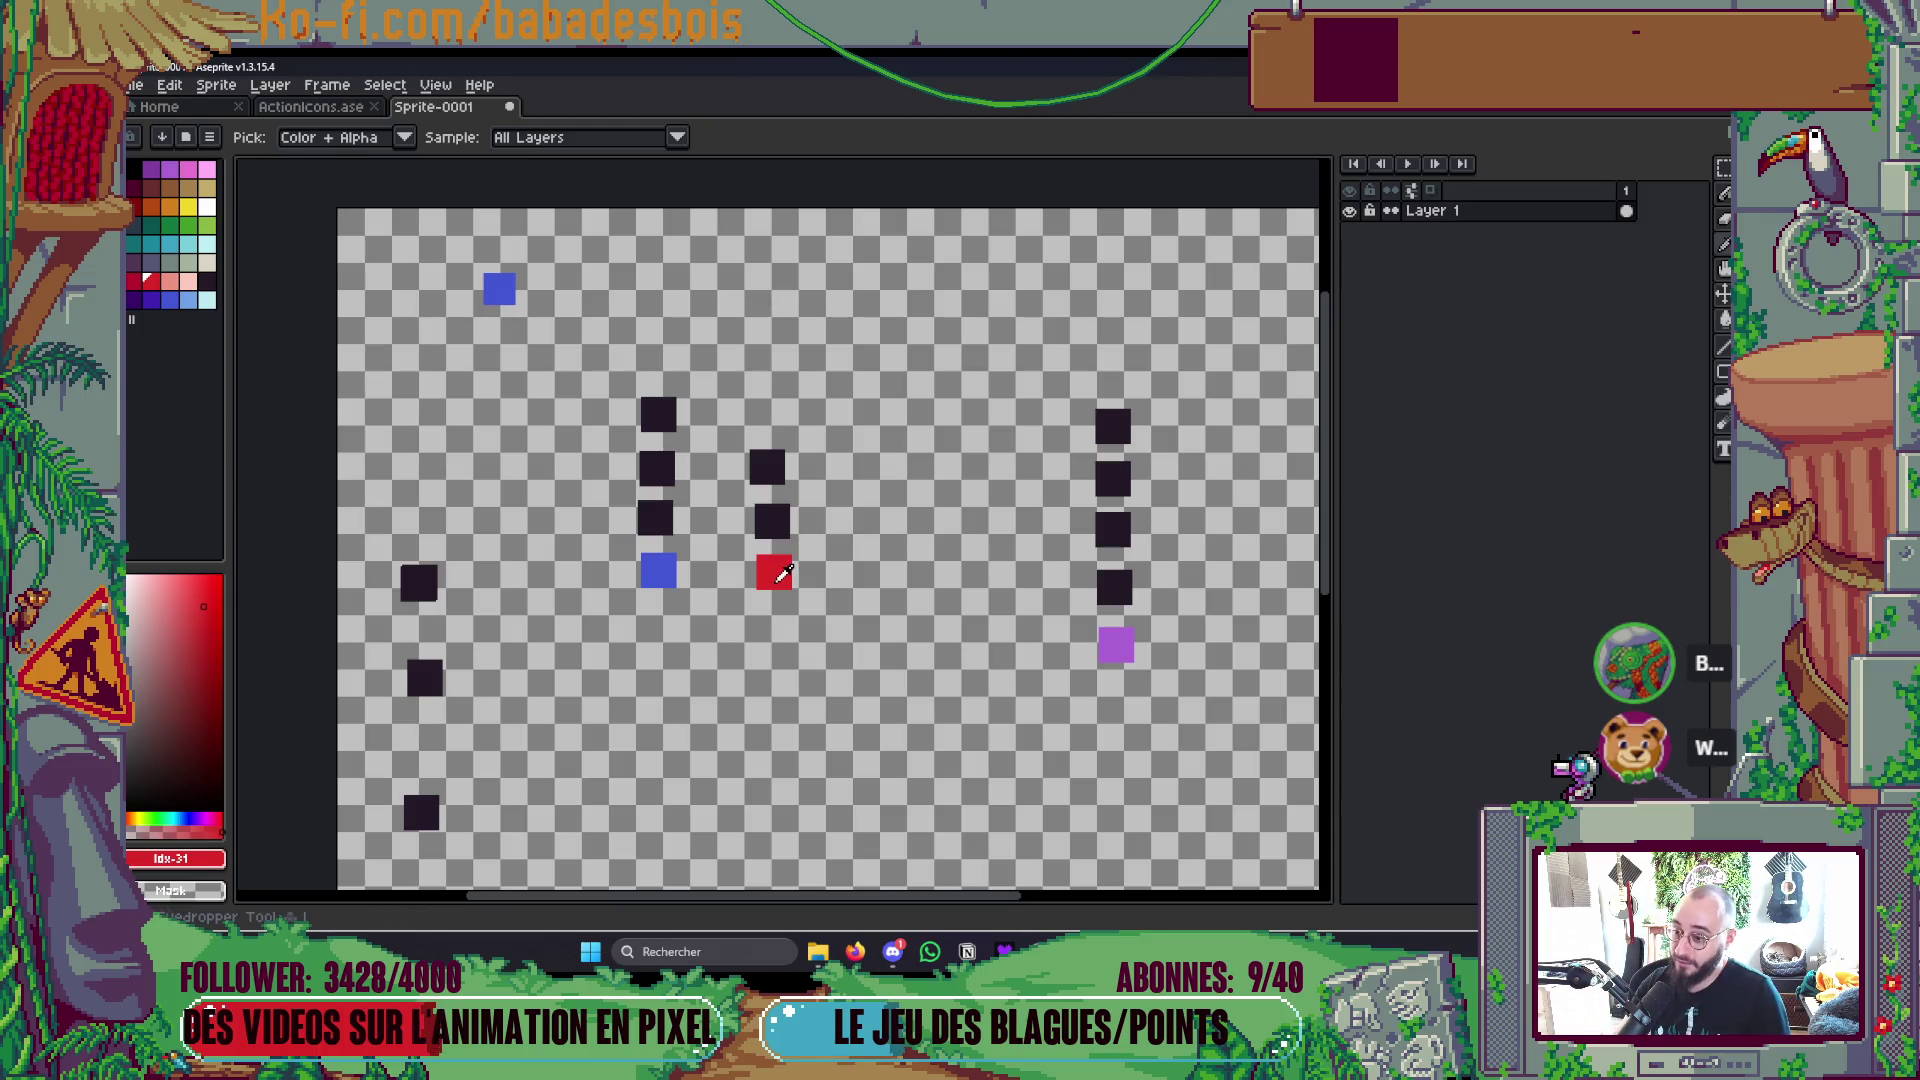
left_click(170, 170)
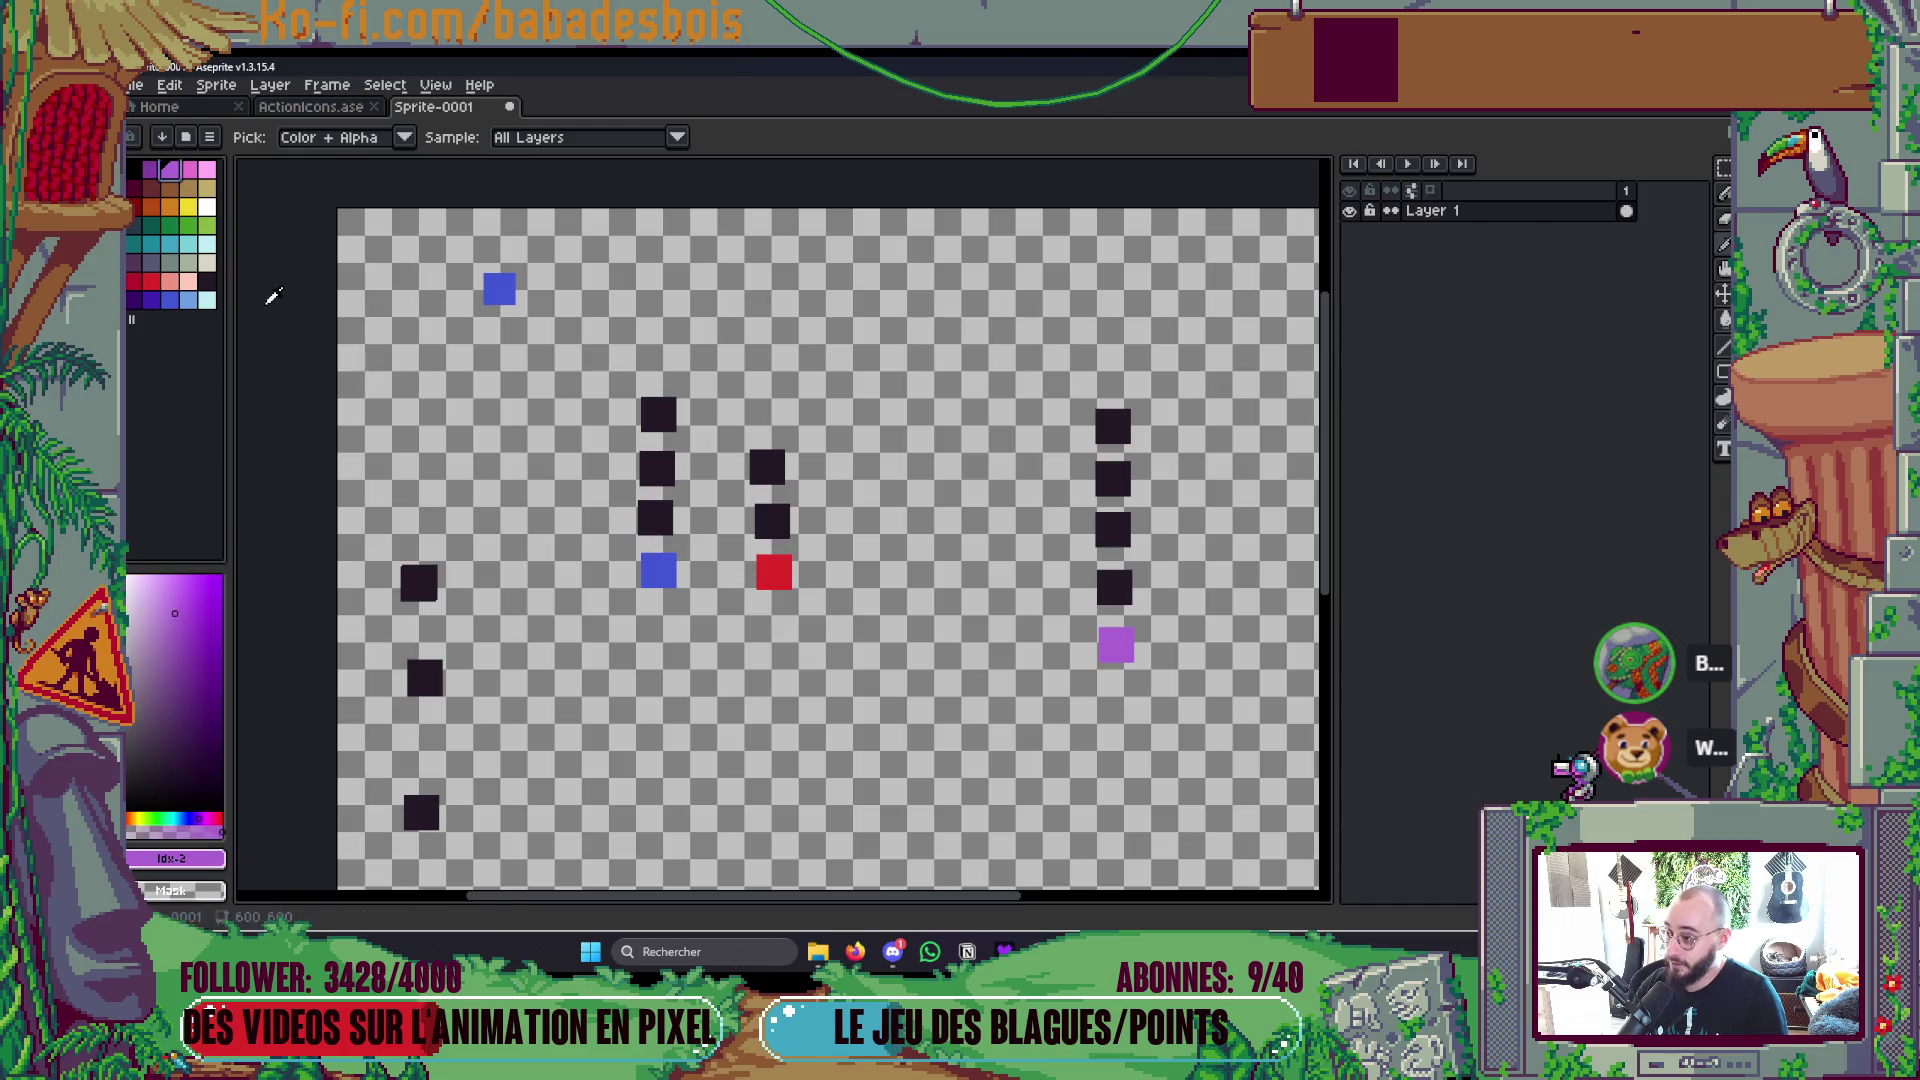
key("g")
left_click(658, 570)
left_click(655, 517)
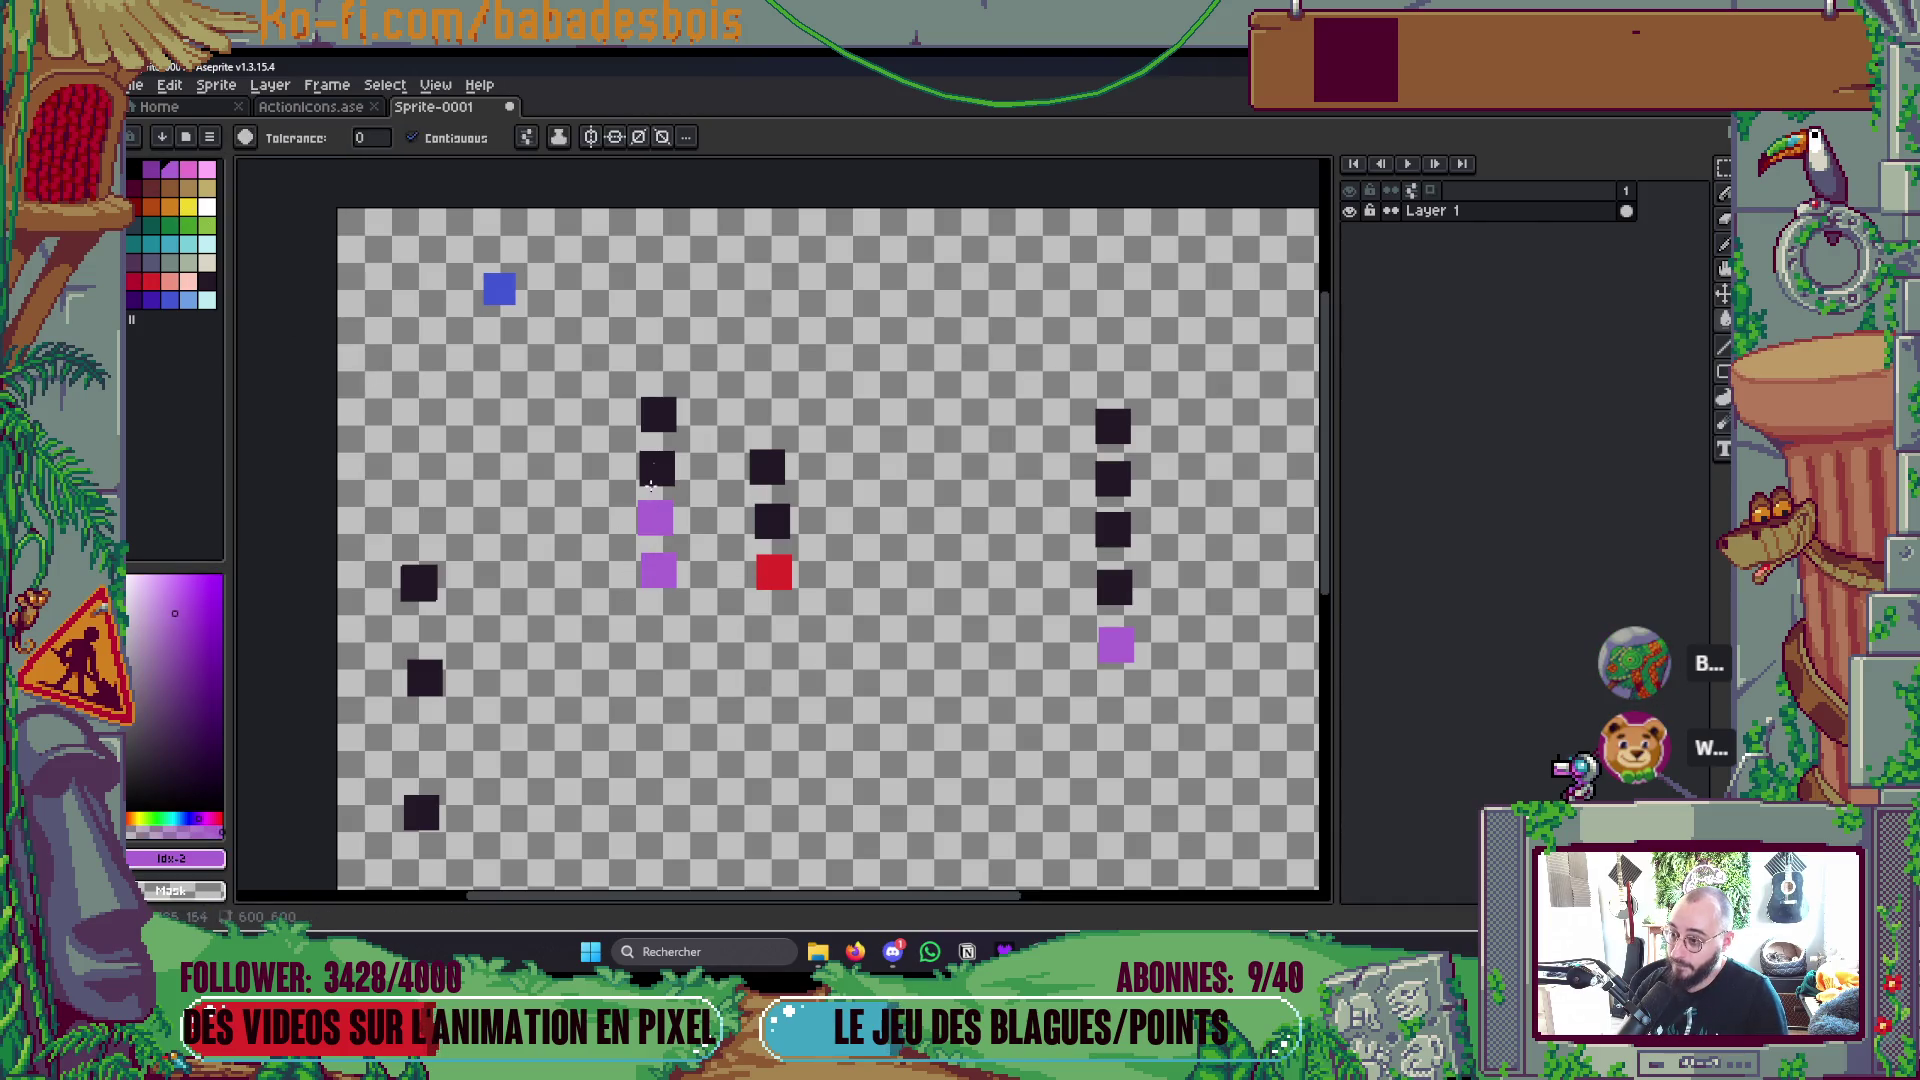
left_click(655, 470)
left_click(658, 414)
Step: Darken the bottom middle square and fill the top-left blue square red
left_click(771, 521, "alt")
left_click(773, 581)
left_click(150, 281)
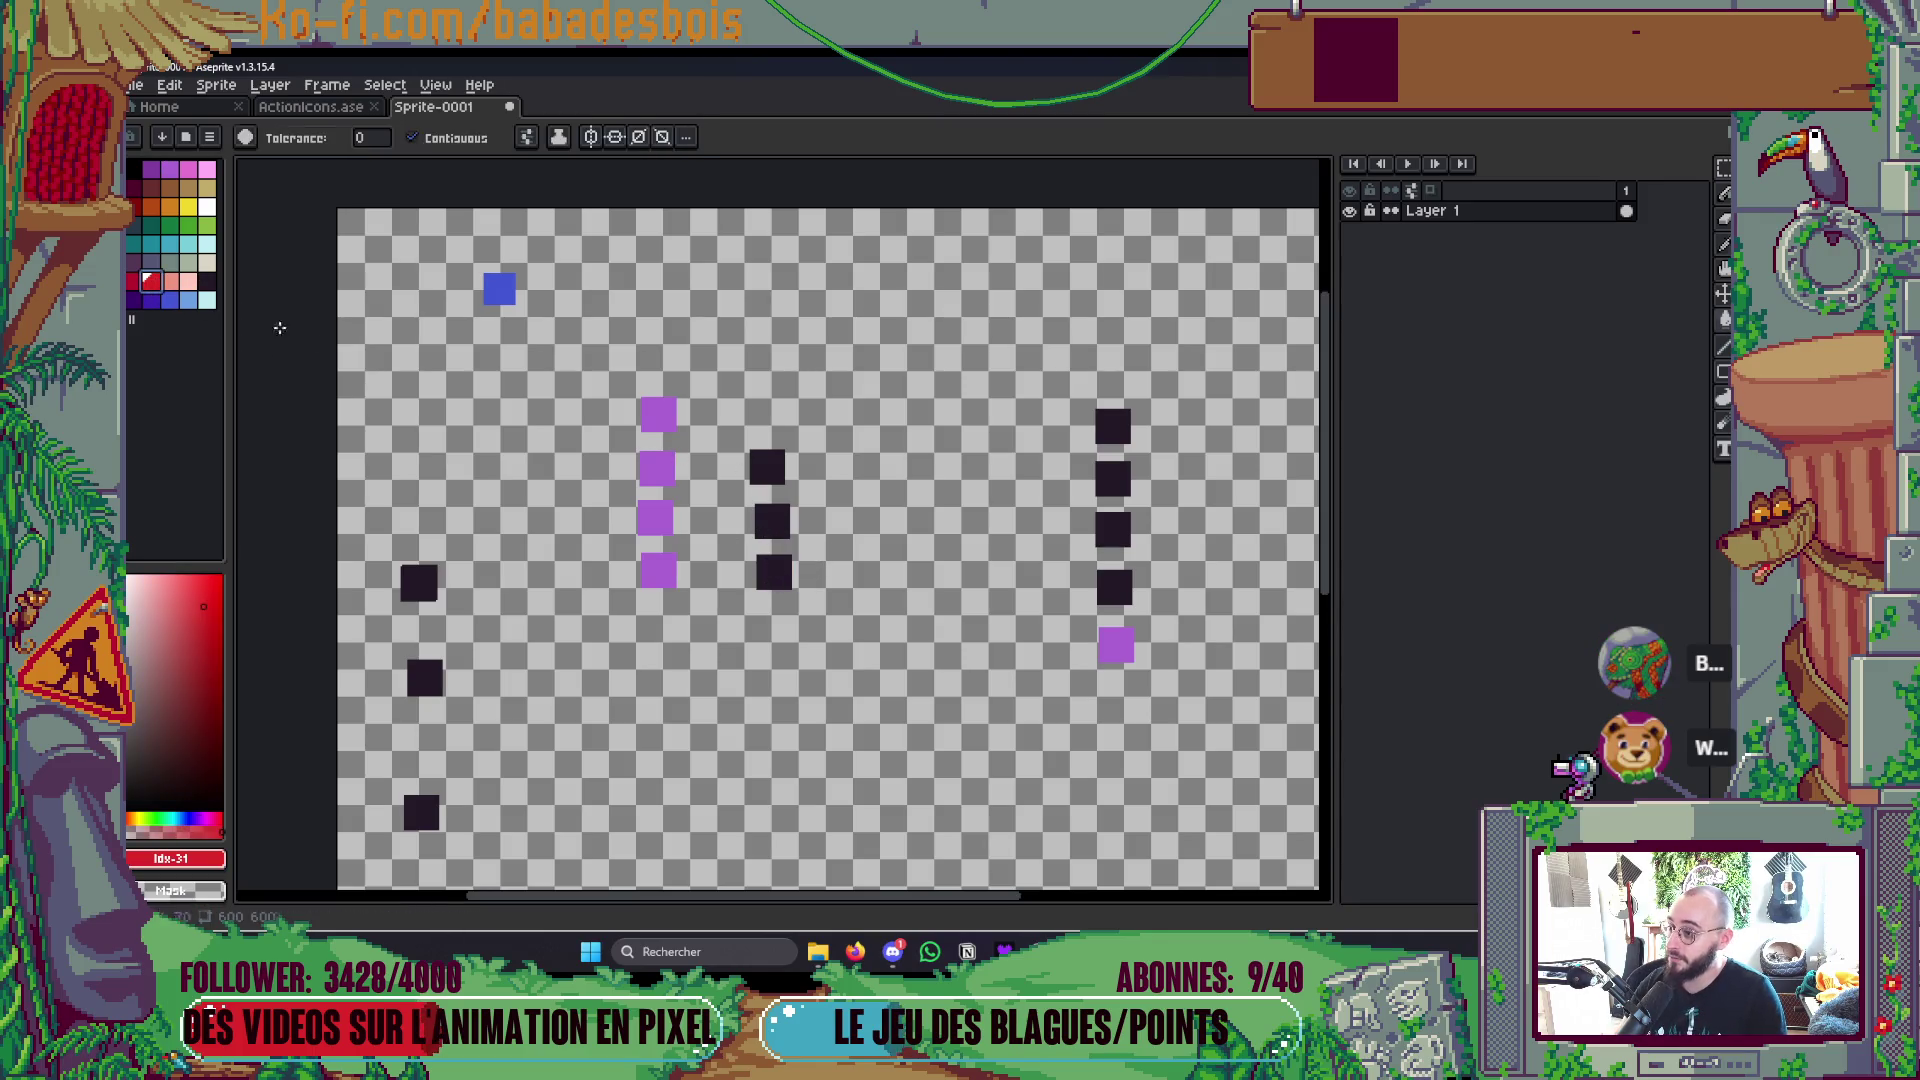
left_click(499, 289)
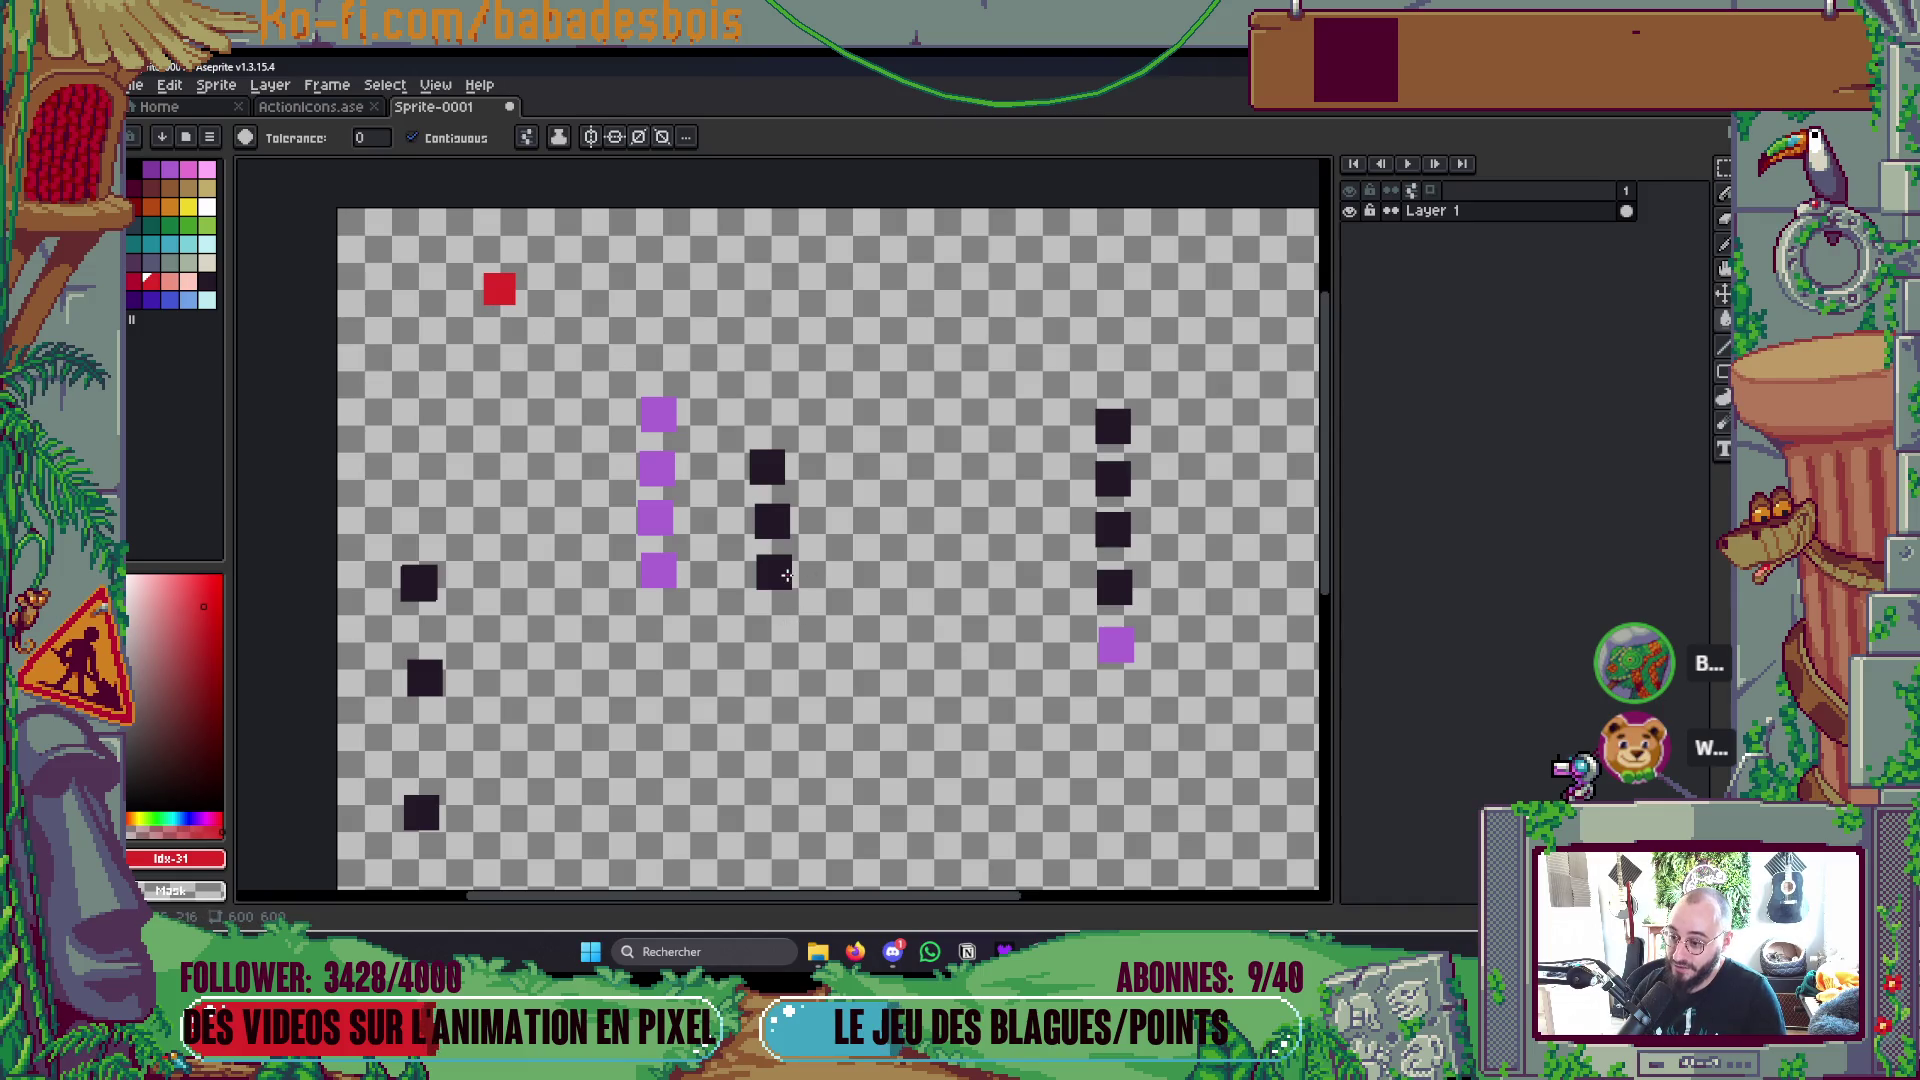
Step: Fill the three middle-column squares with red sampled from the canvas
left_click(512, 295, "alt")
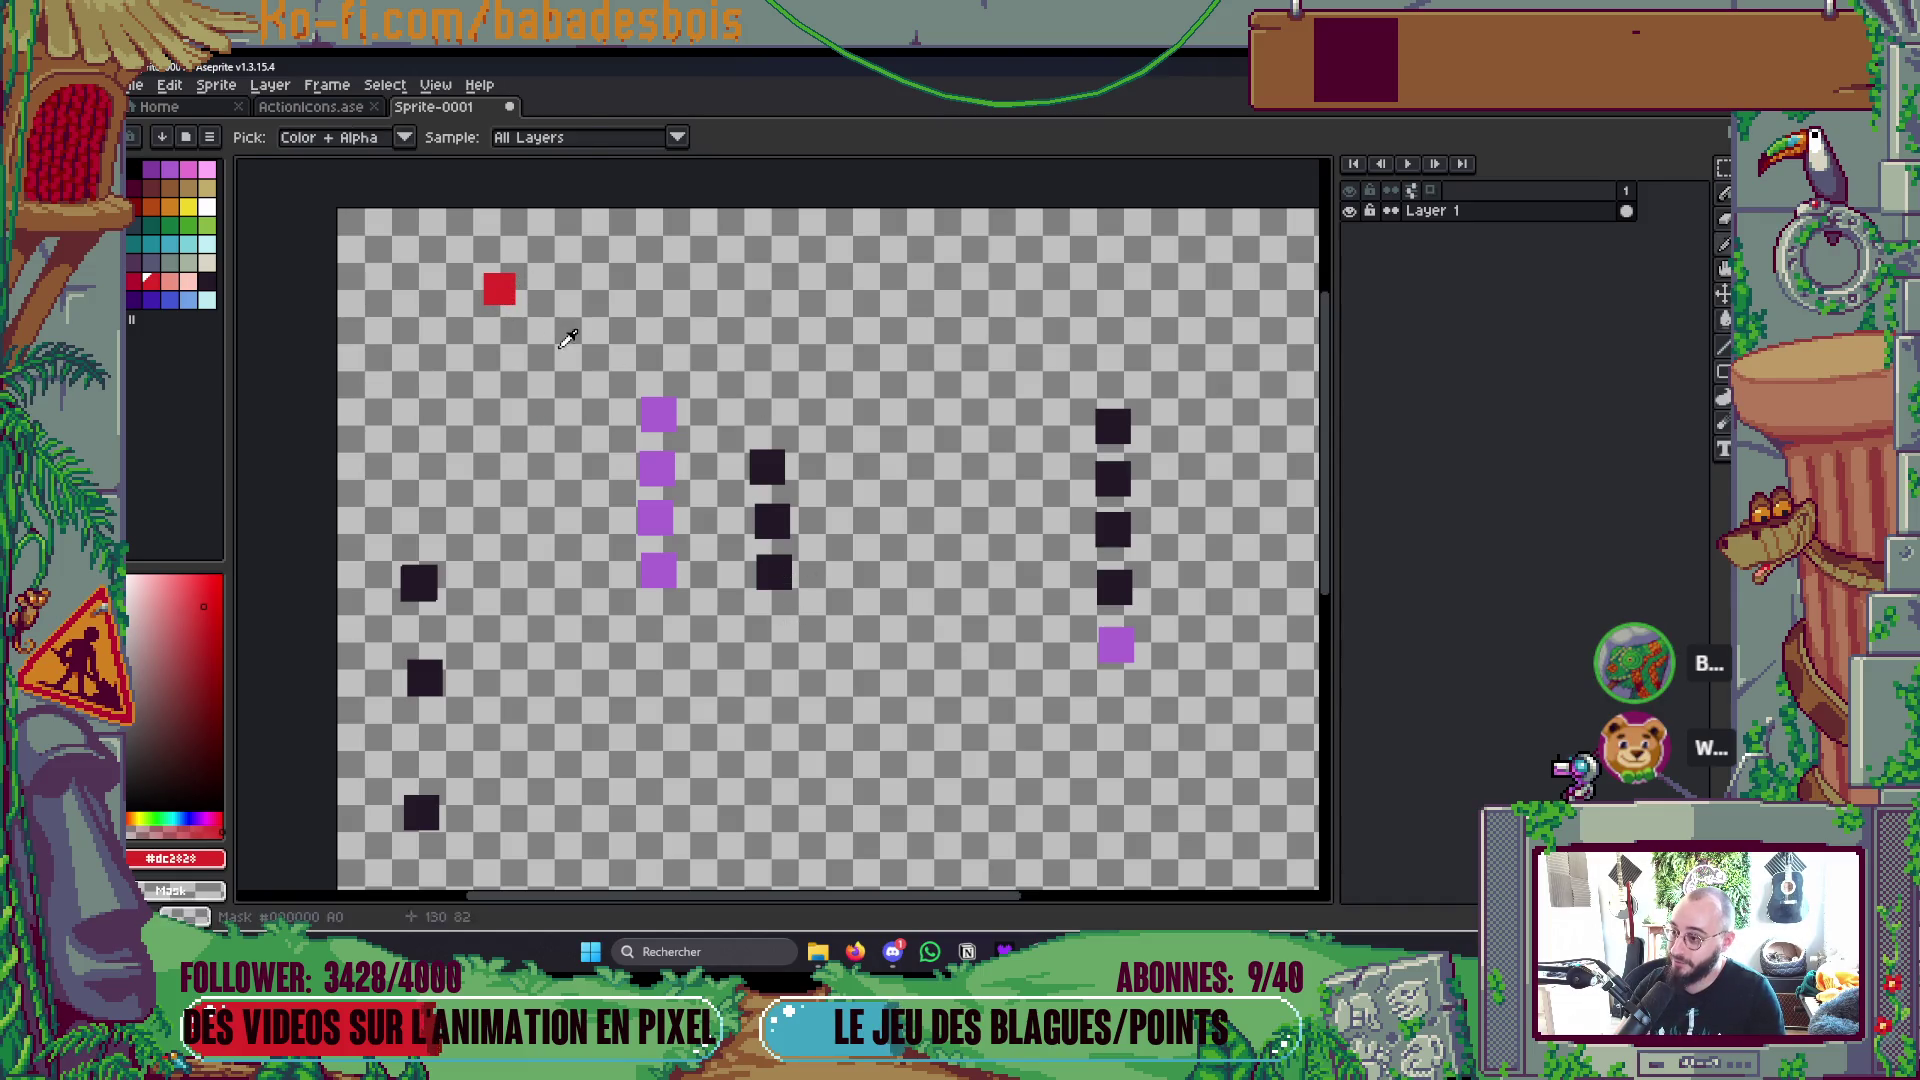
left_click(774, 572)
left_click(772, 521)
left_click(767, 466)
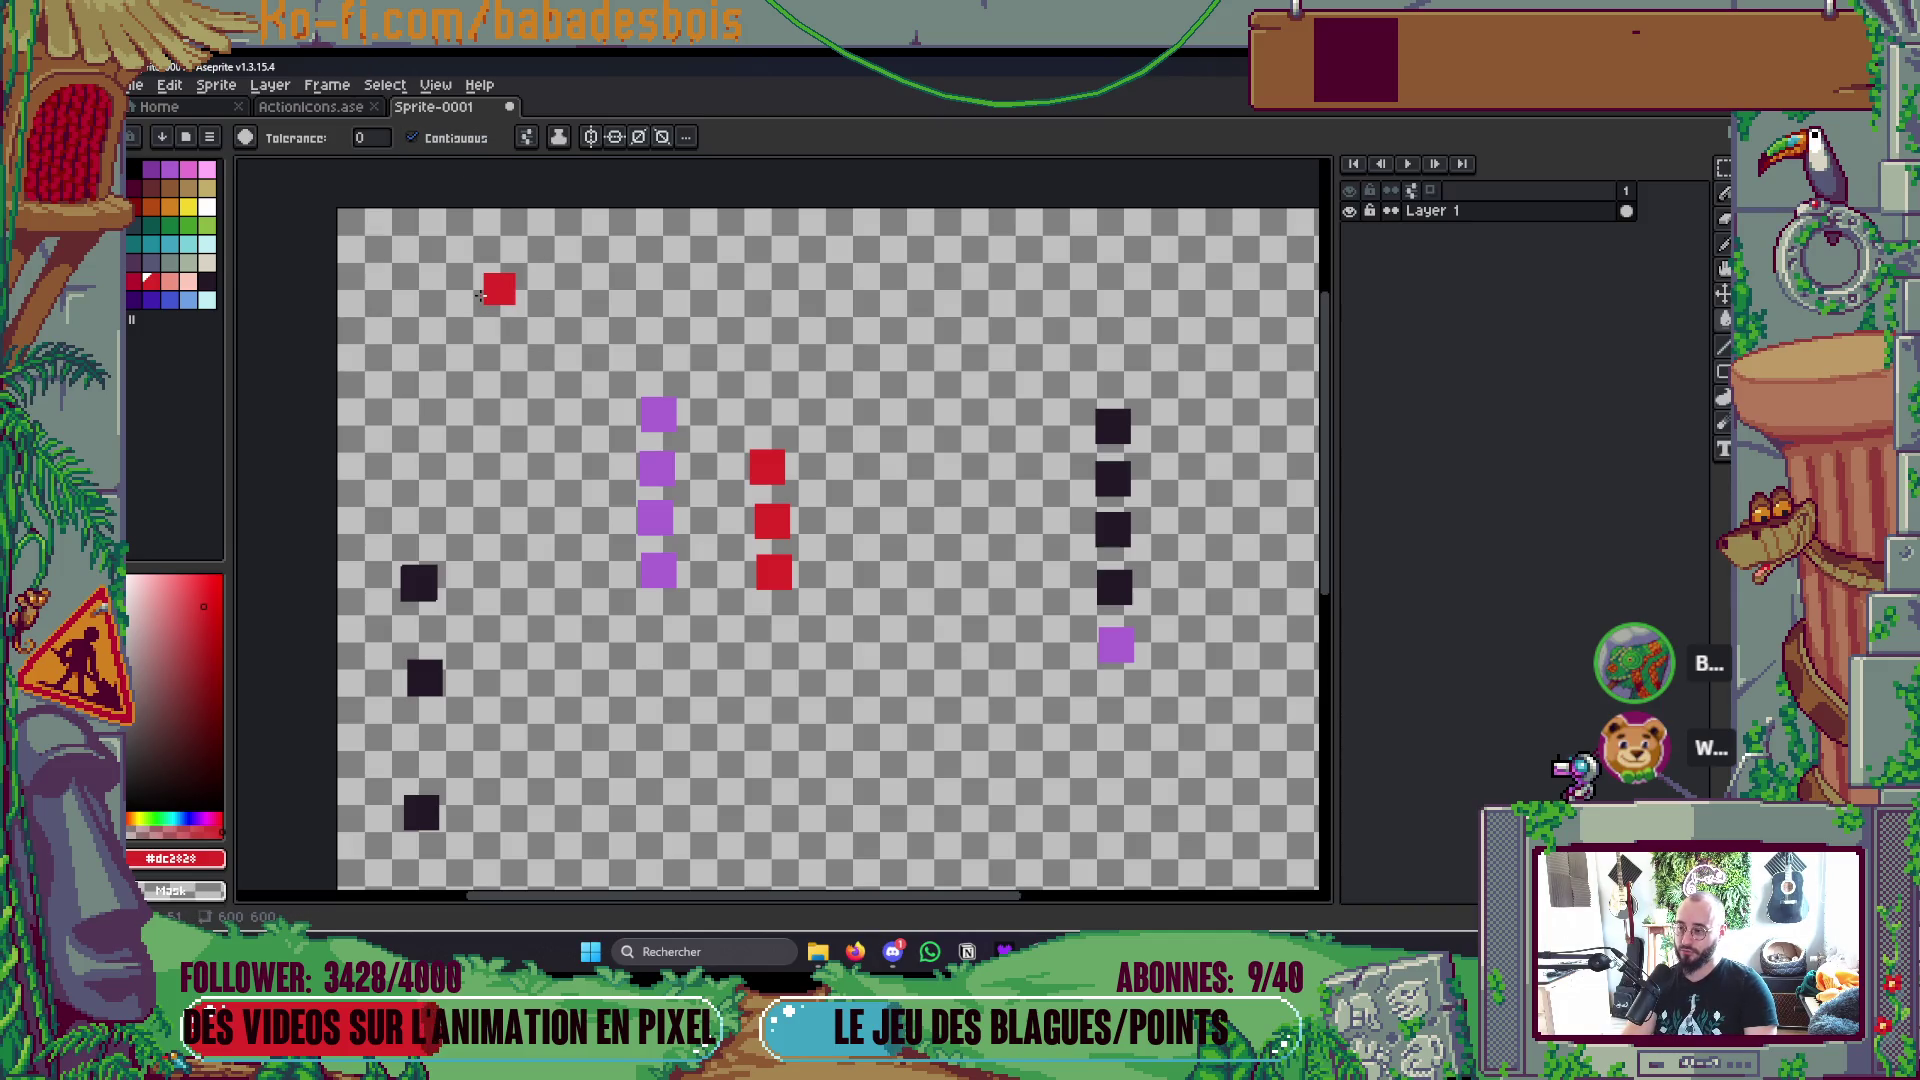
key("i")
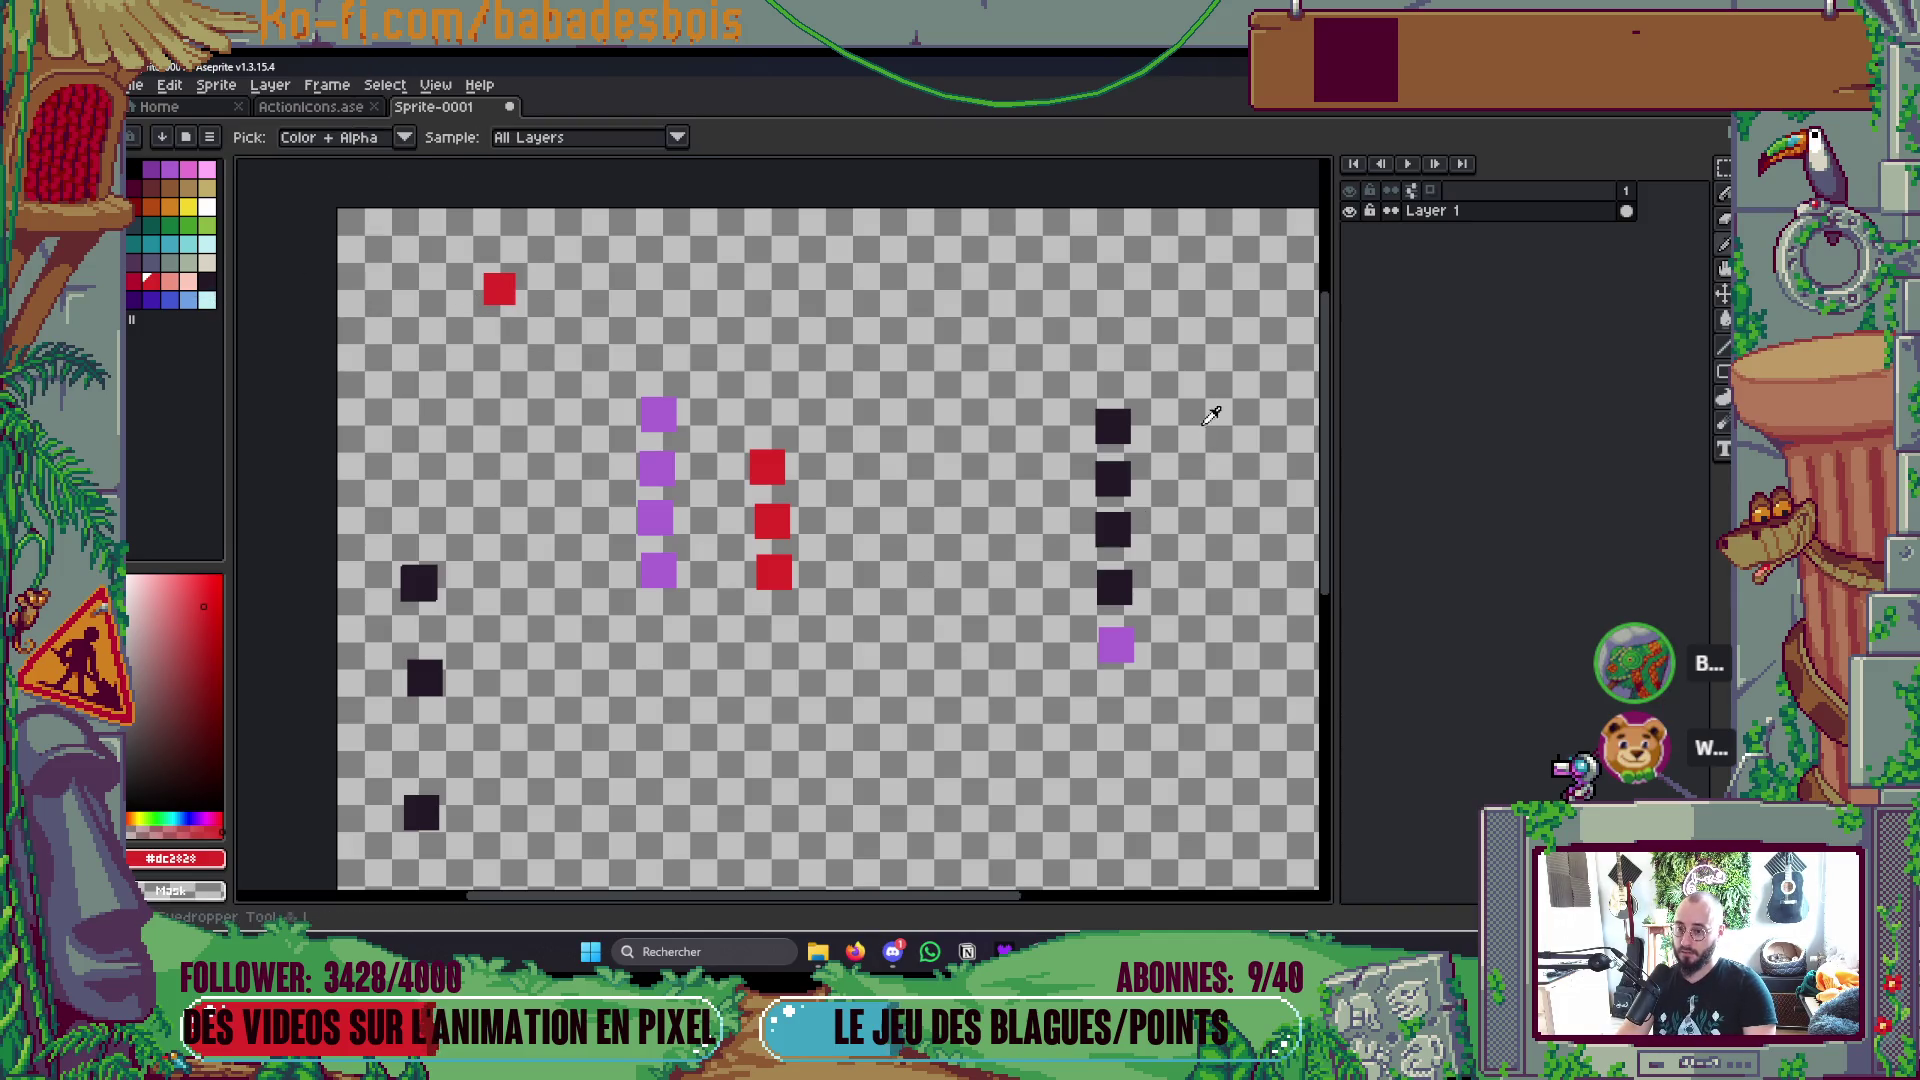
Step: Fill two red middle-column squares with the dark colour sampled from the right column
left_click(1116, 422)
key("g")
left_click(767, 467)
left_click(772, 521)
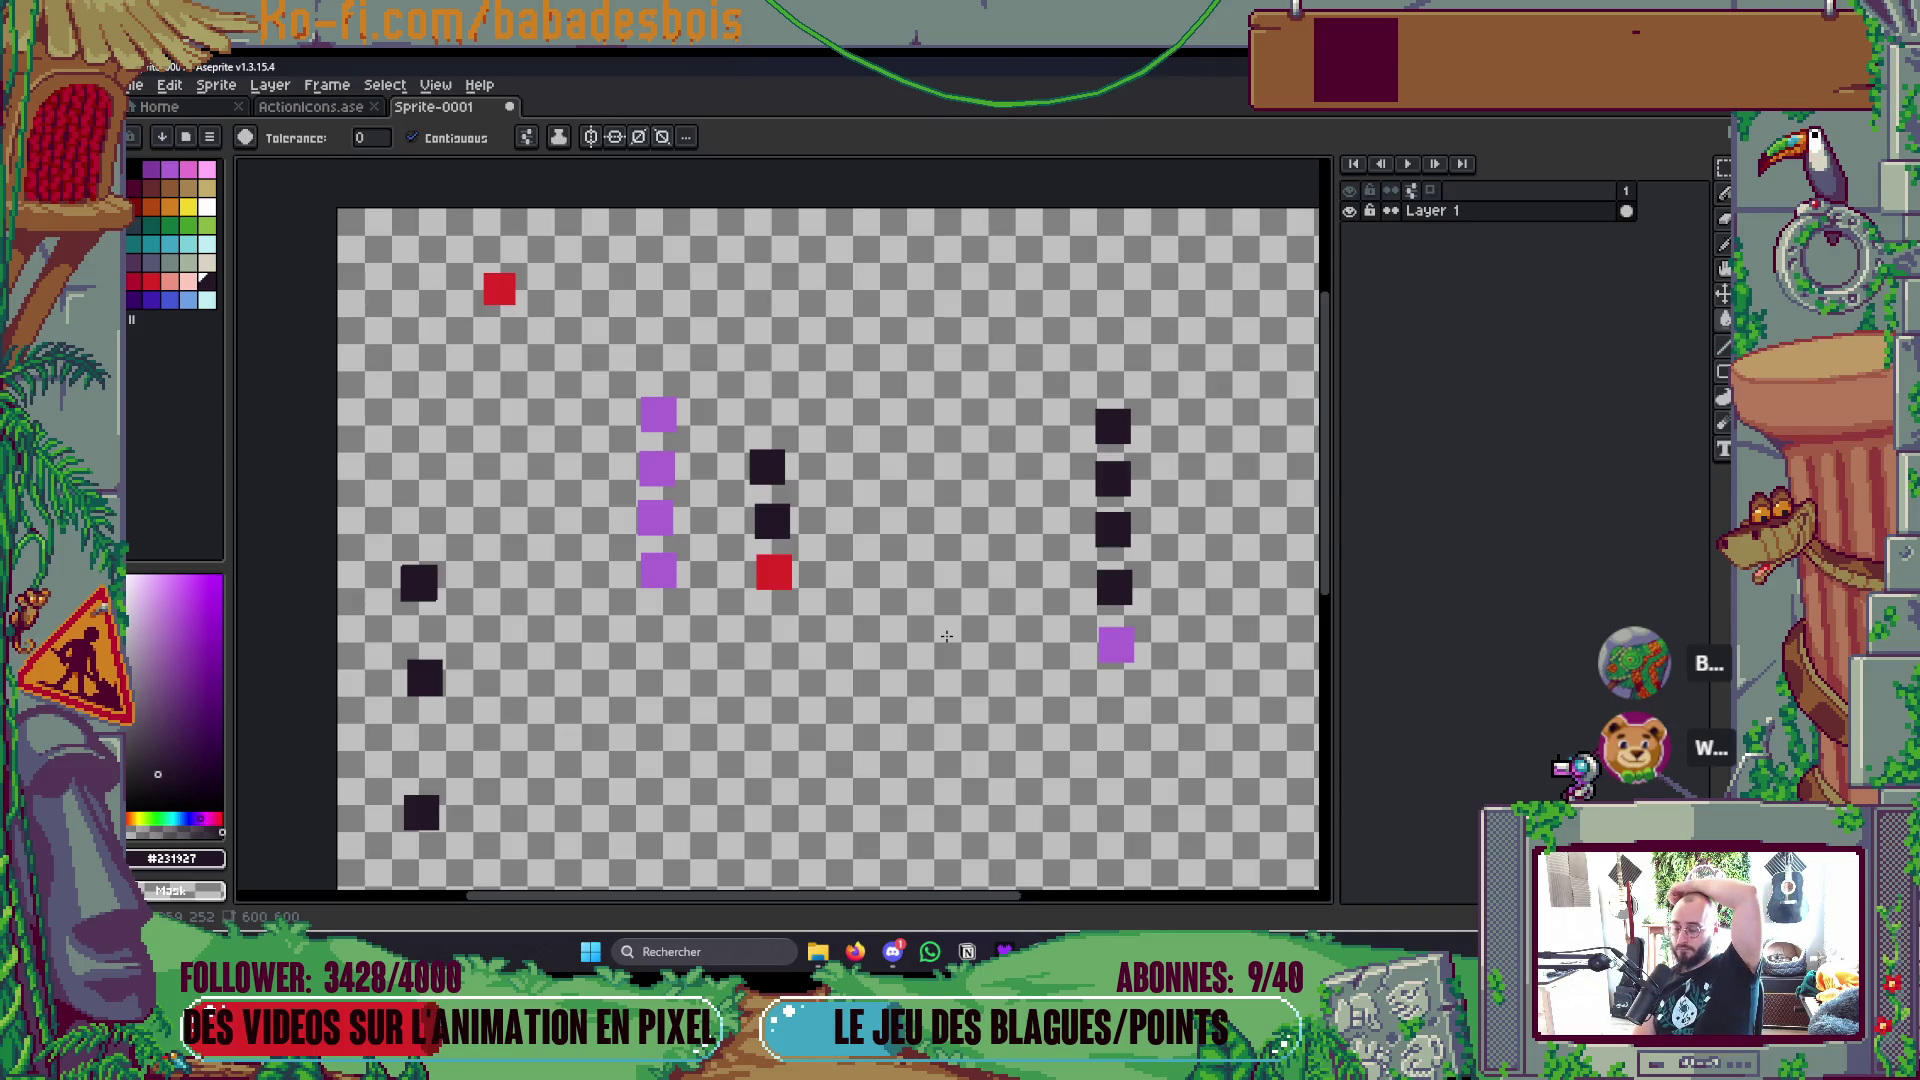
Step: Darken the top left-column square and refill the two dark middle squares red
key("g")
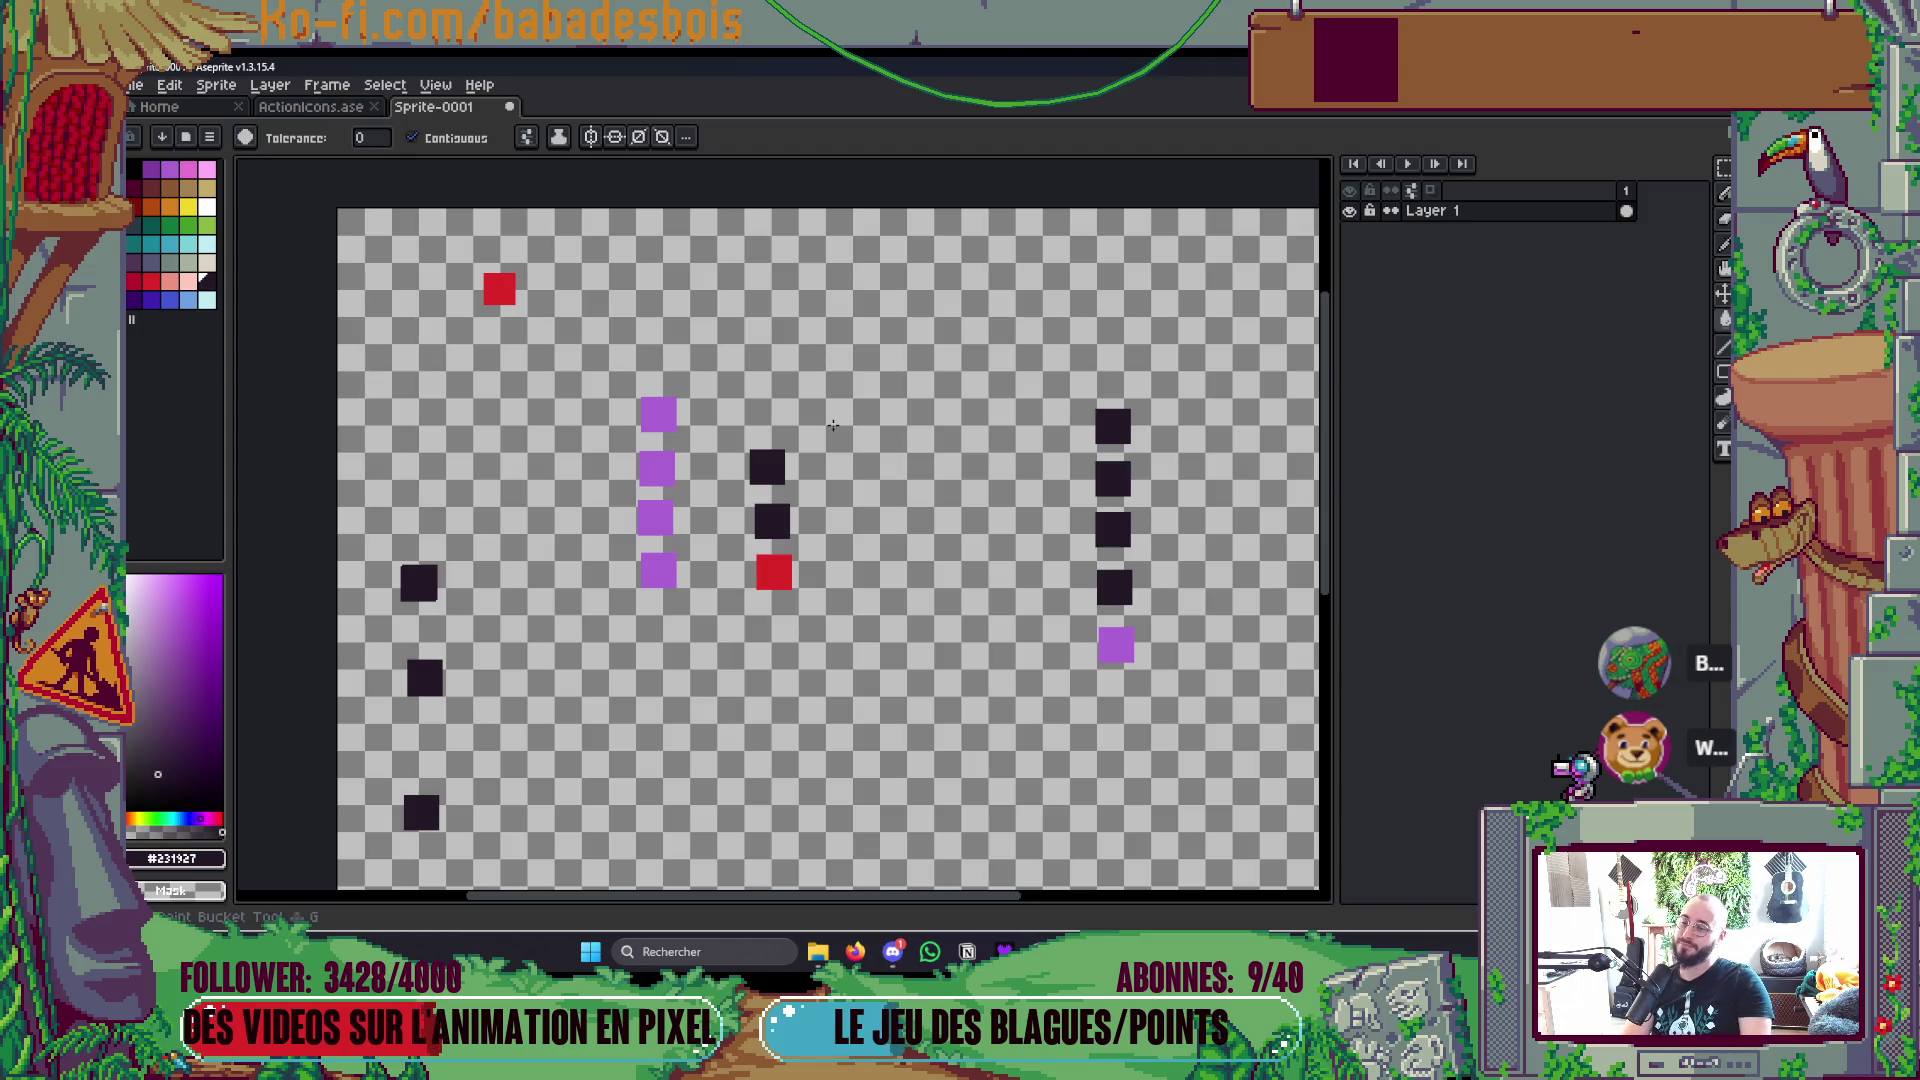
left_click(661, 415)
key("i")
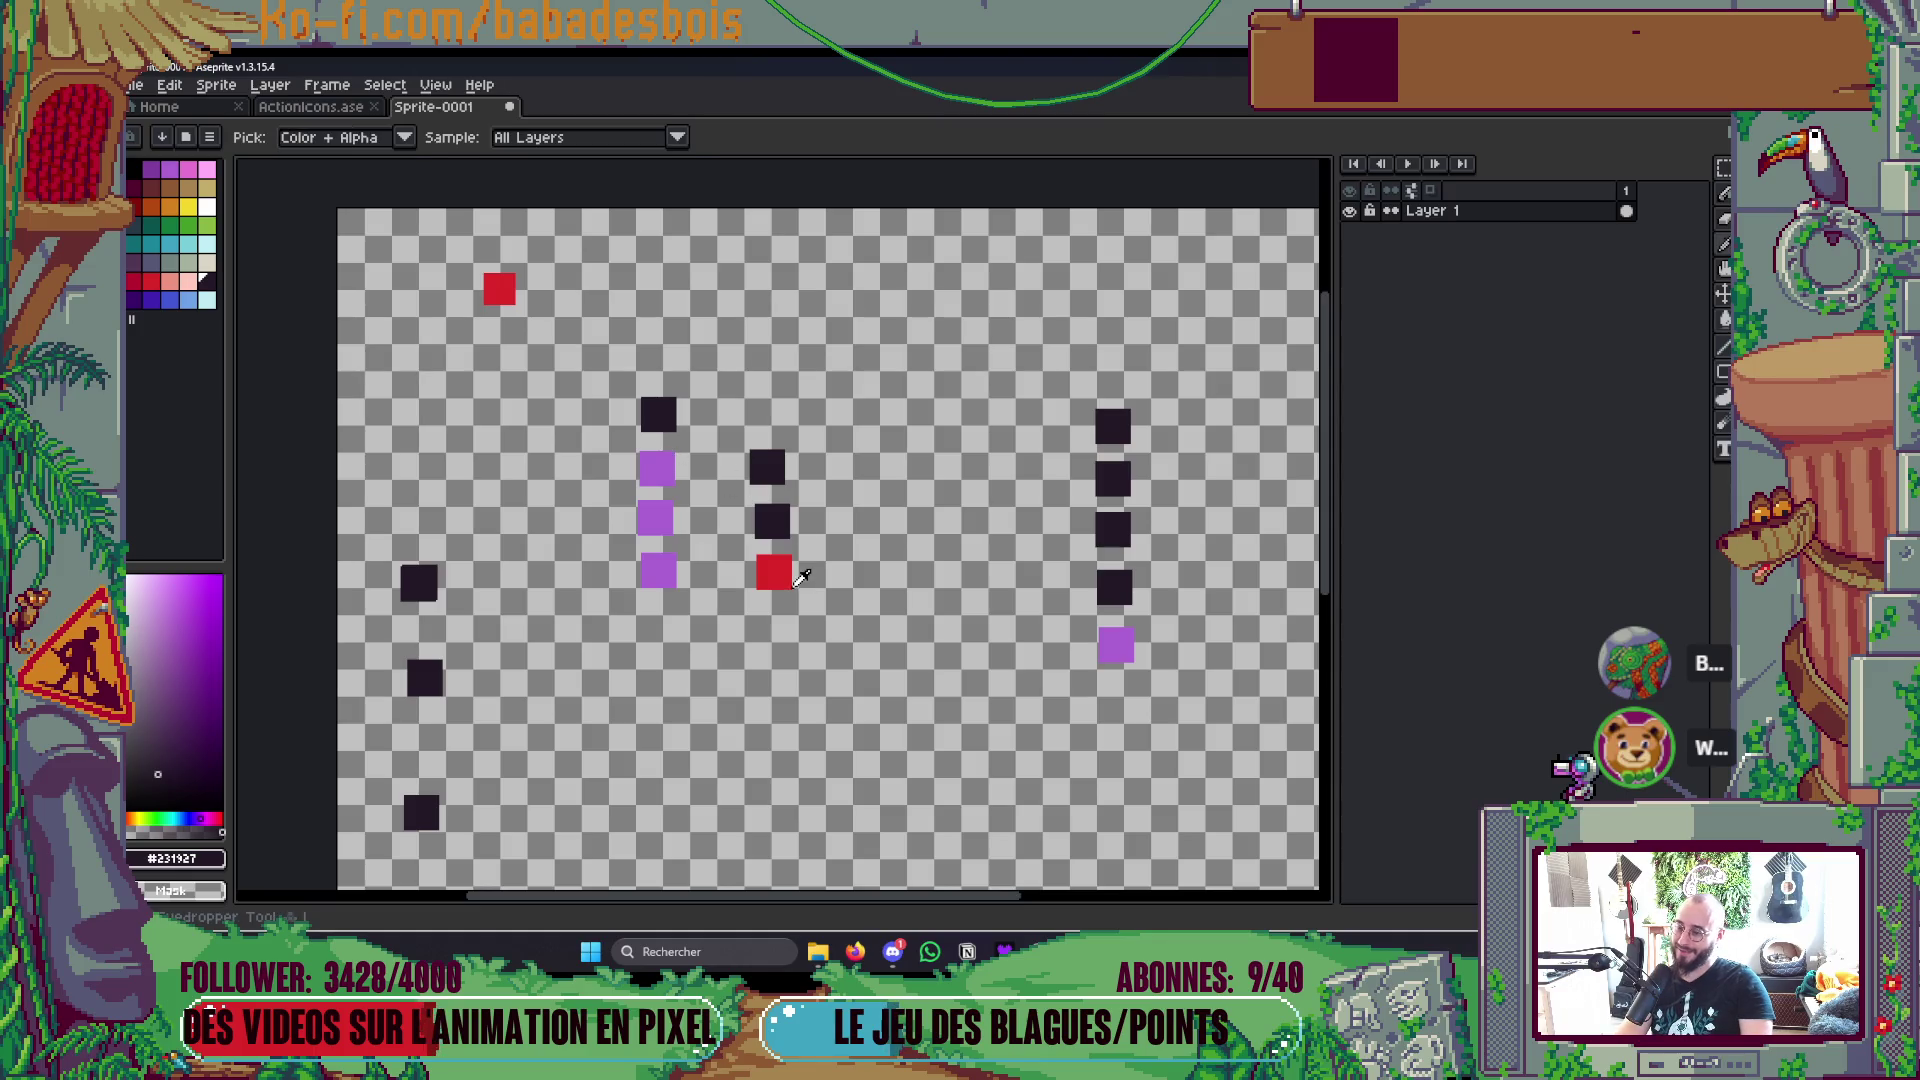
left_click(780, 568)
left_click(771, 521)
left_click(767, 466)
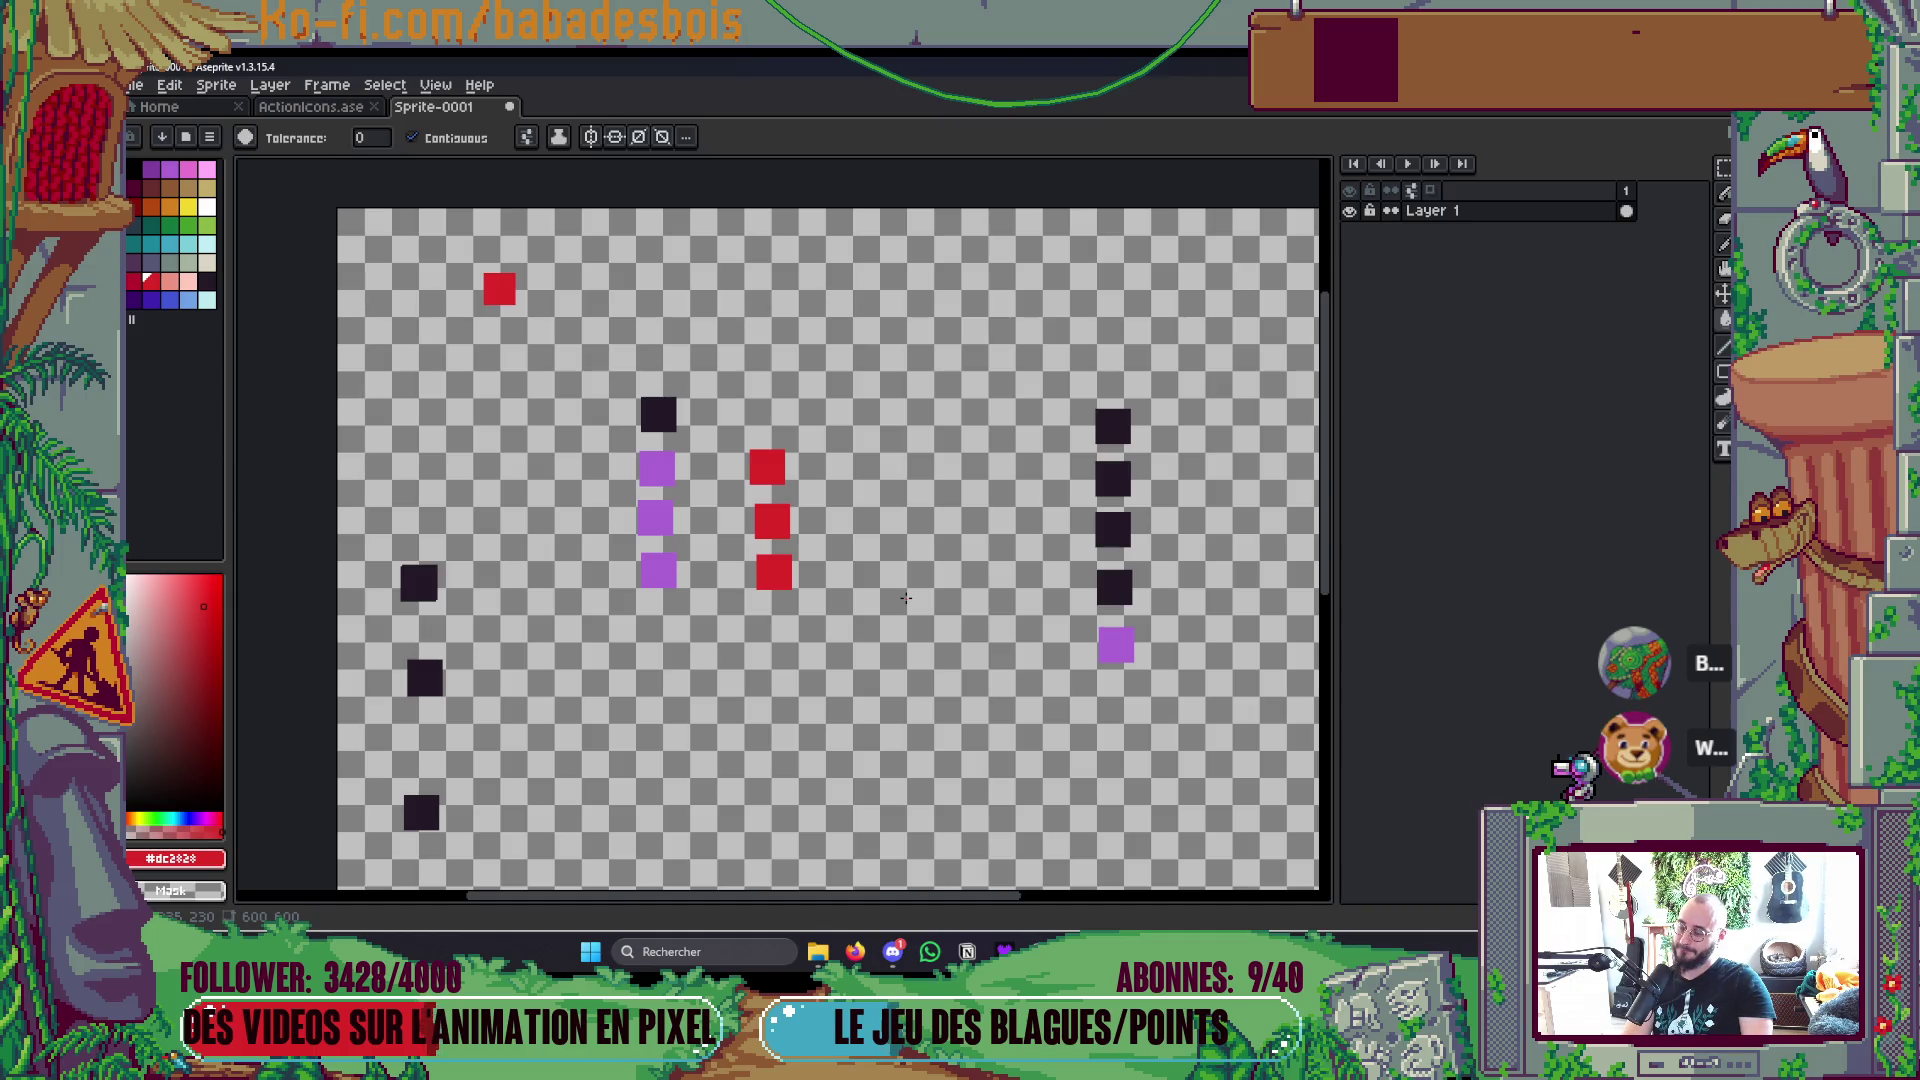
Step: Undo a stray red pencil stroke and adjust the zoom
key("b")
mouse_move(1096, 358)
left_mouse_down()
mouse_move(1056, 374)
mouse_move(1244, 480)
mouse_move(1223, 245)
left_mouse_up()
key("ctrl+z")
key("z")
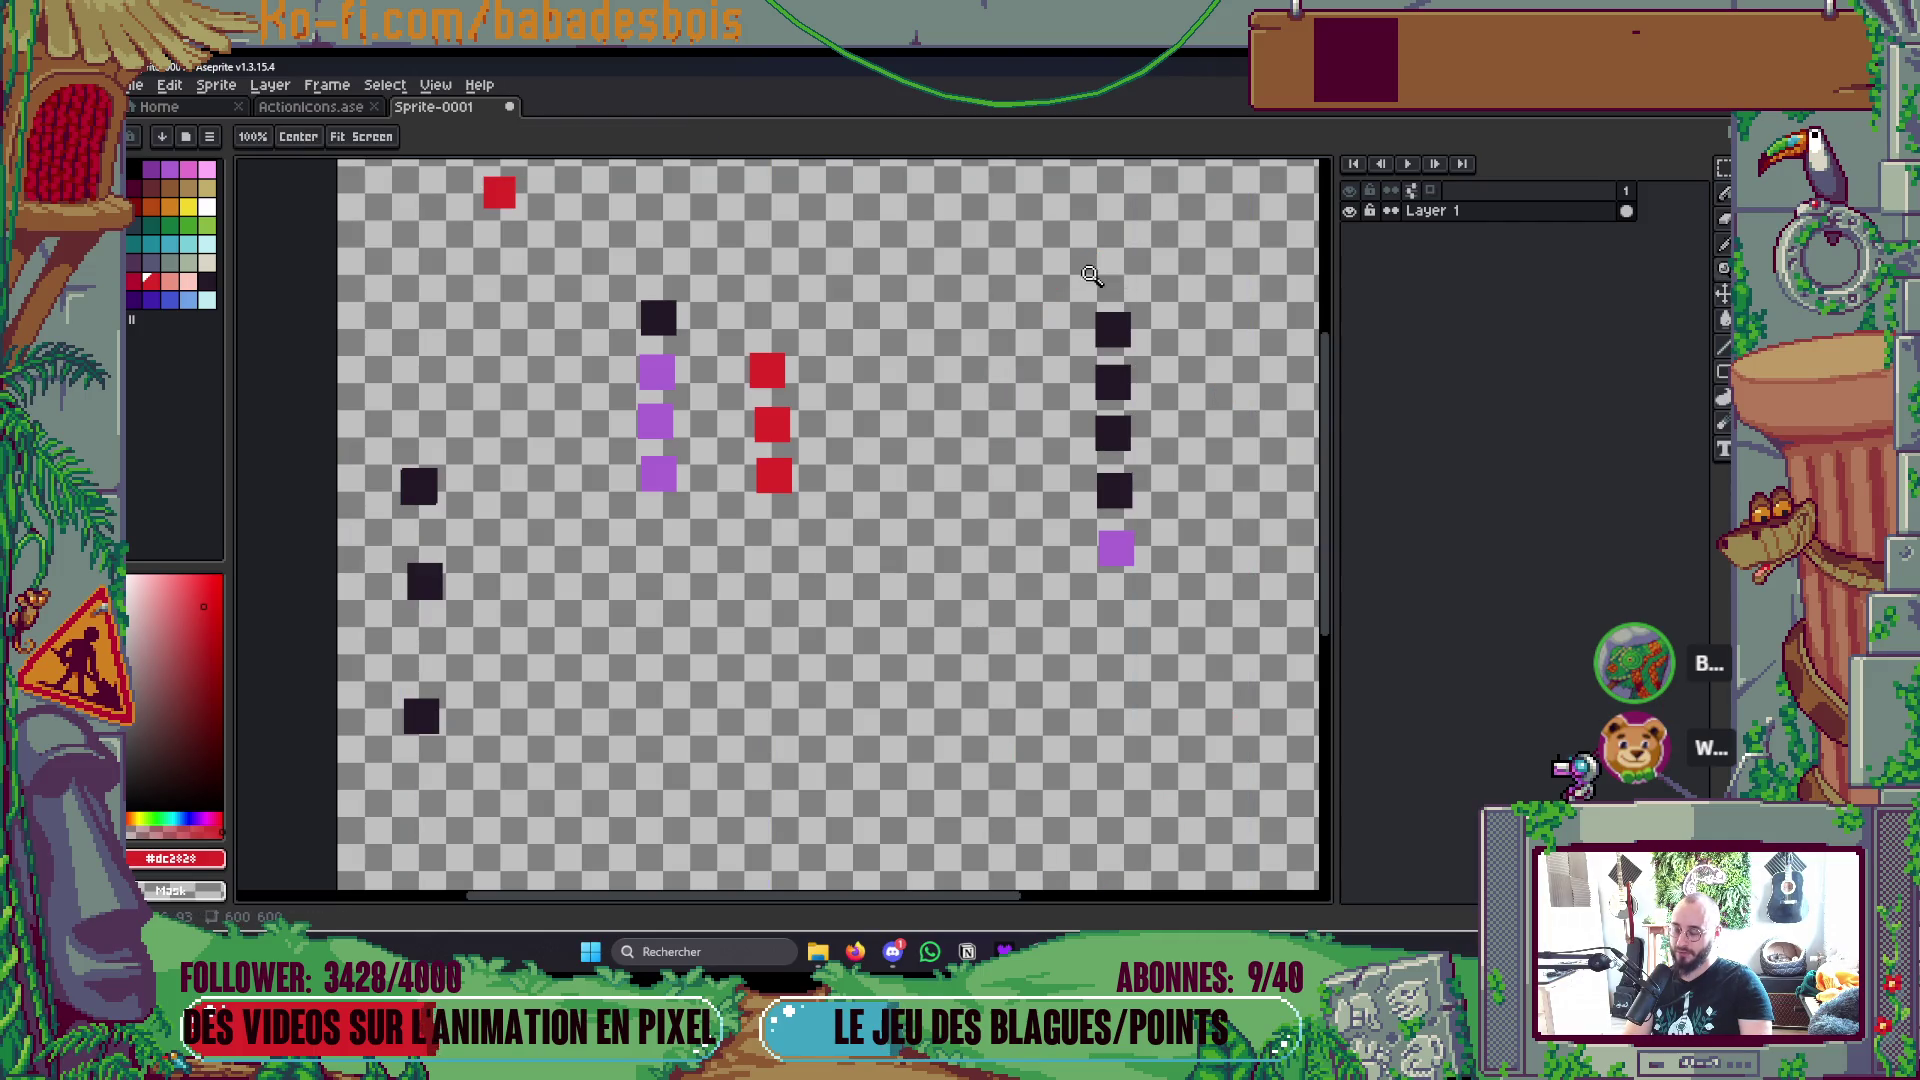
scroll(1067, 429, "down", 1)
scroll(1007, 321, "up", 4)
key("b")
scroll(723, 442, "down", 1)
scroll(808, 540, "up", 3)
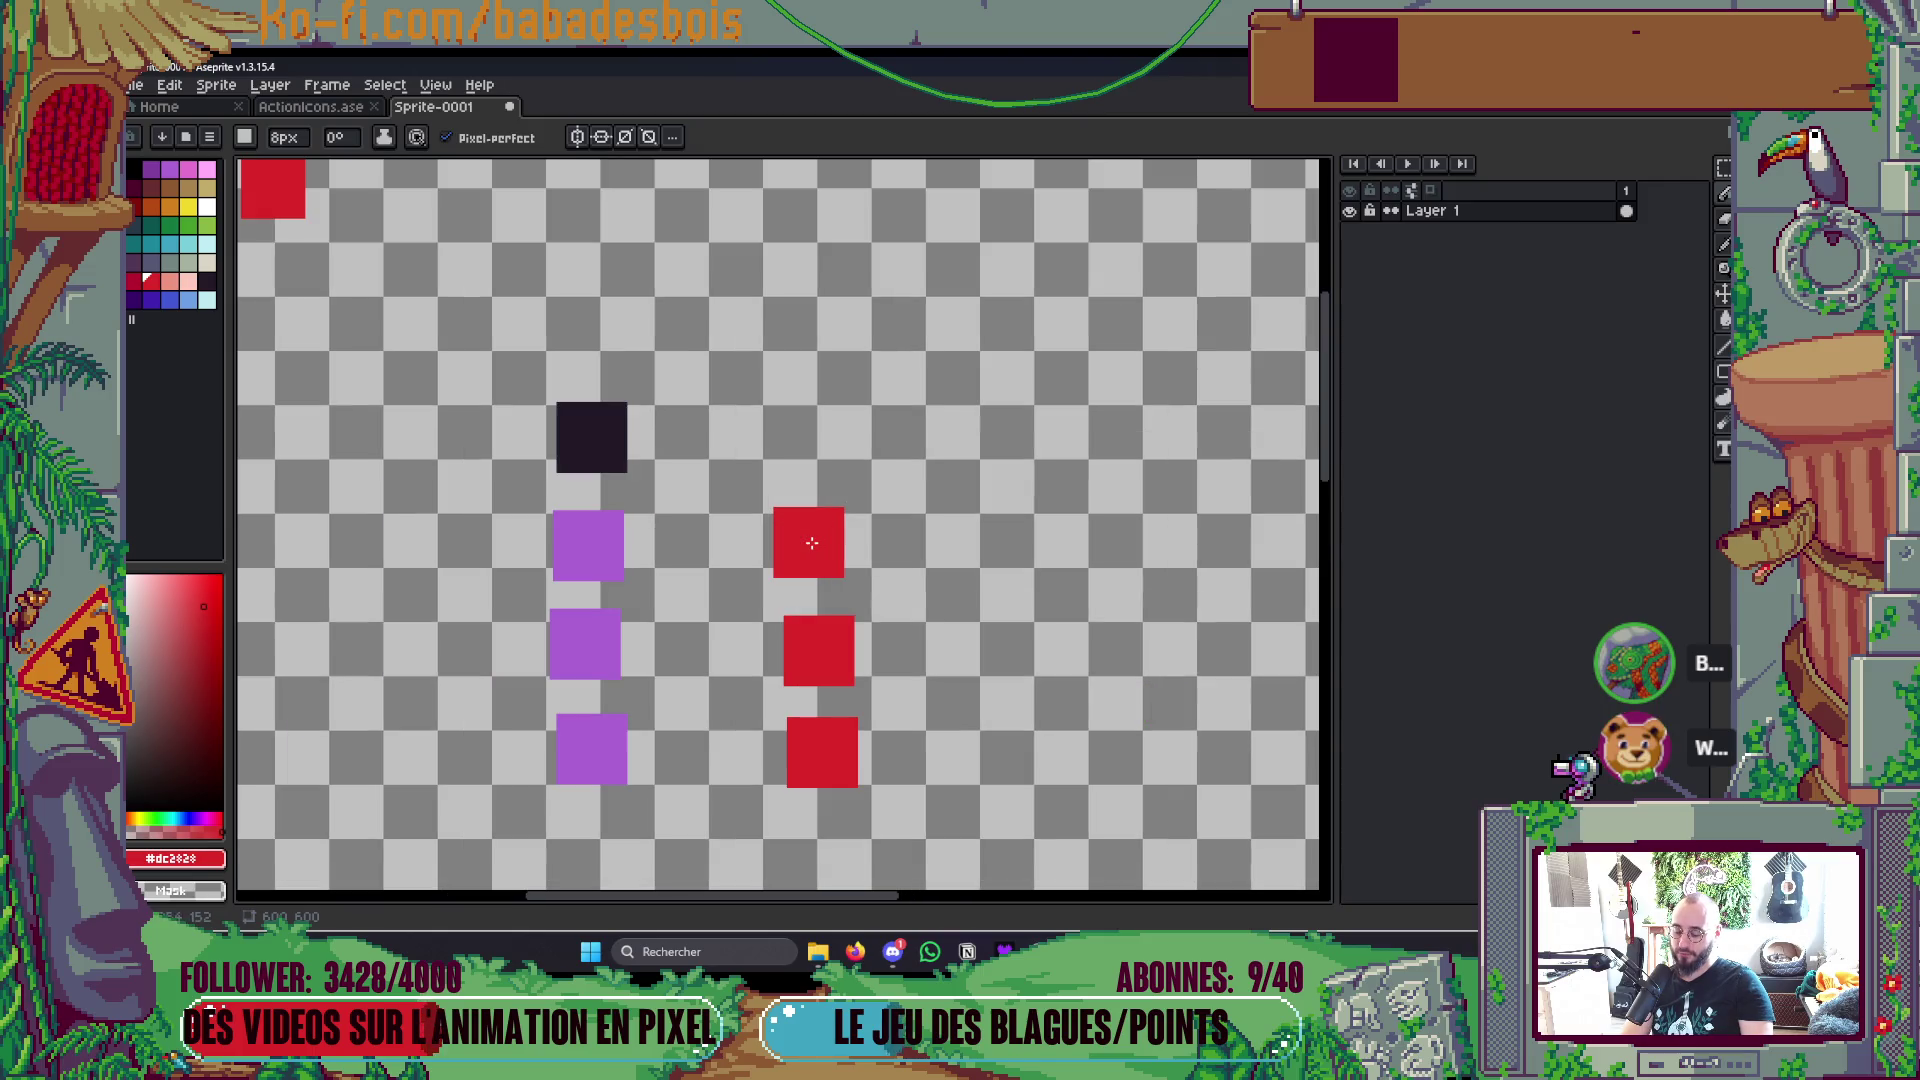
scroll(740, 518, "down", 1)
Step: Fill three left-column squares blue and the top dark one red
key("g")
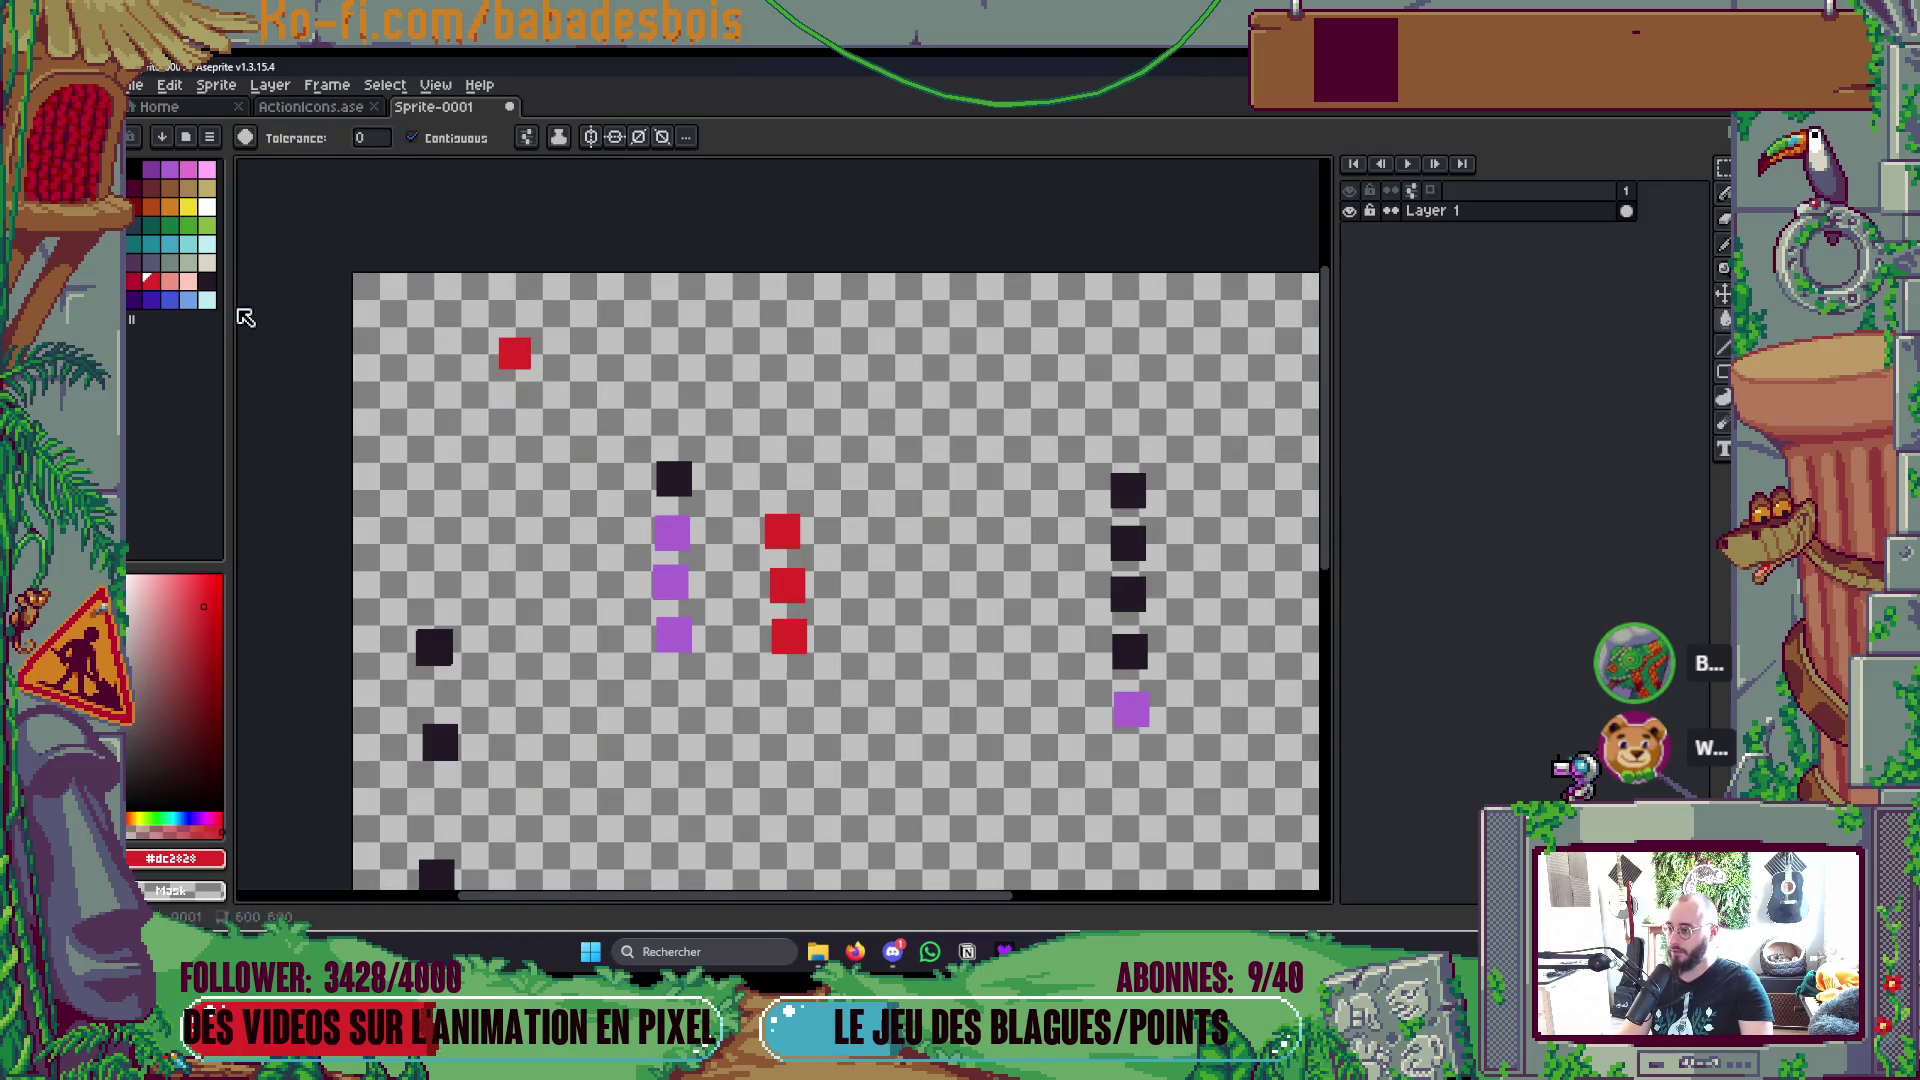
left_click(183, 303)
left_click(672, 532)
left_click(670, 583)
left_click(673, 636)
key("i")
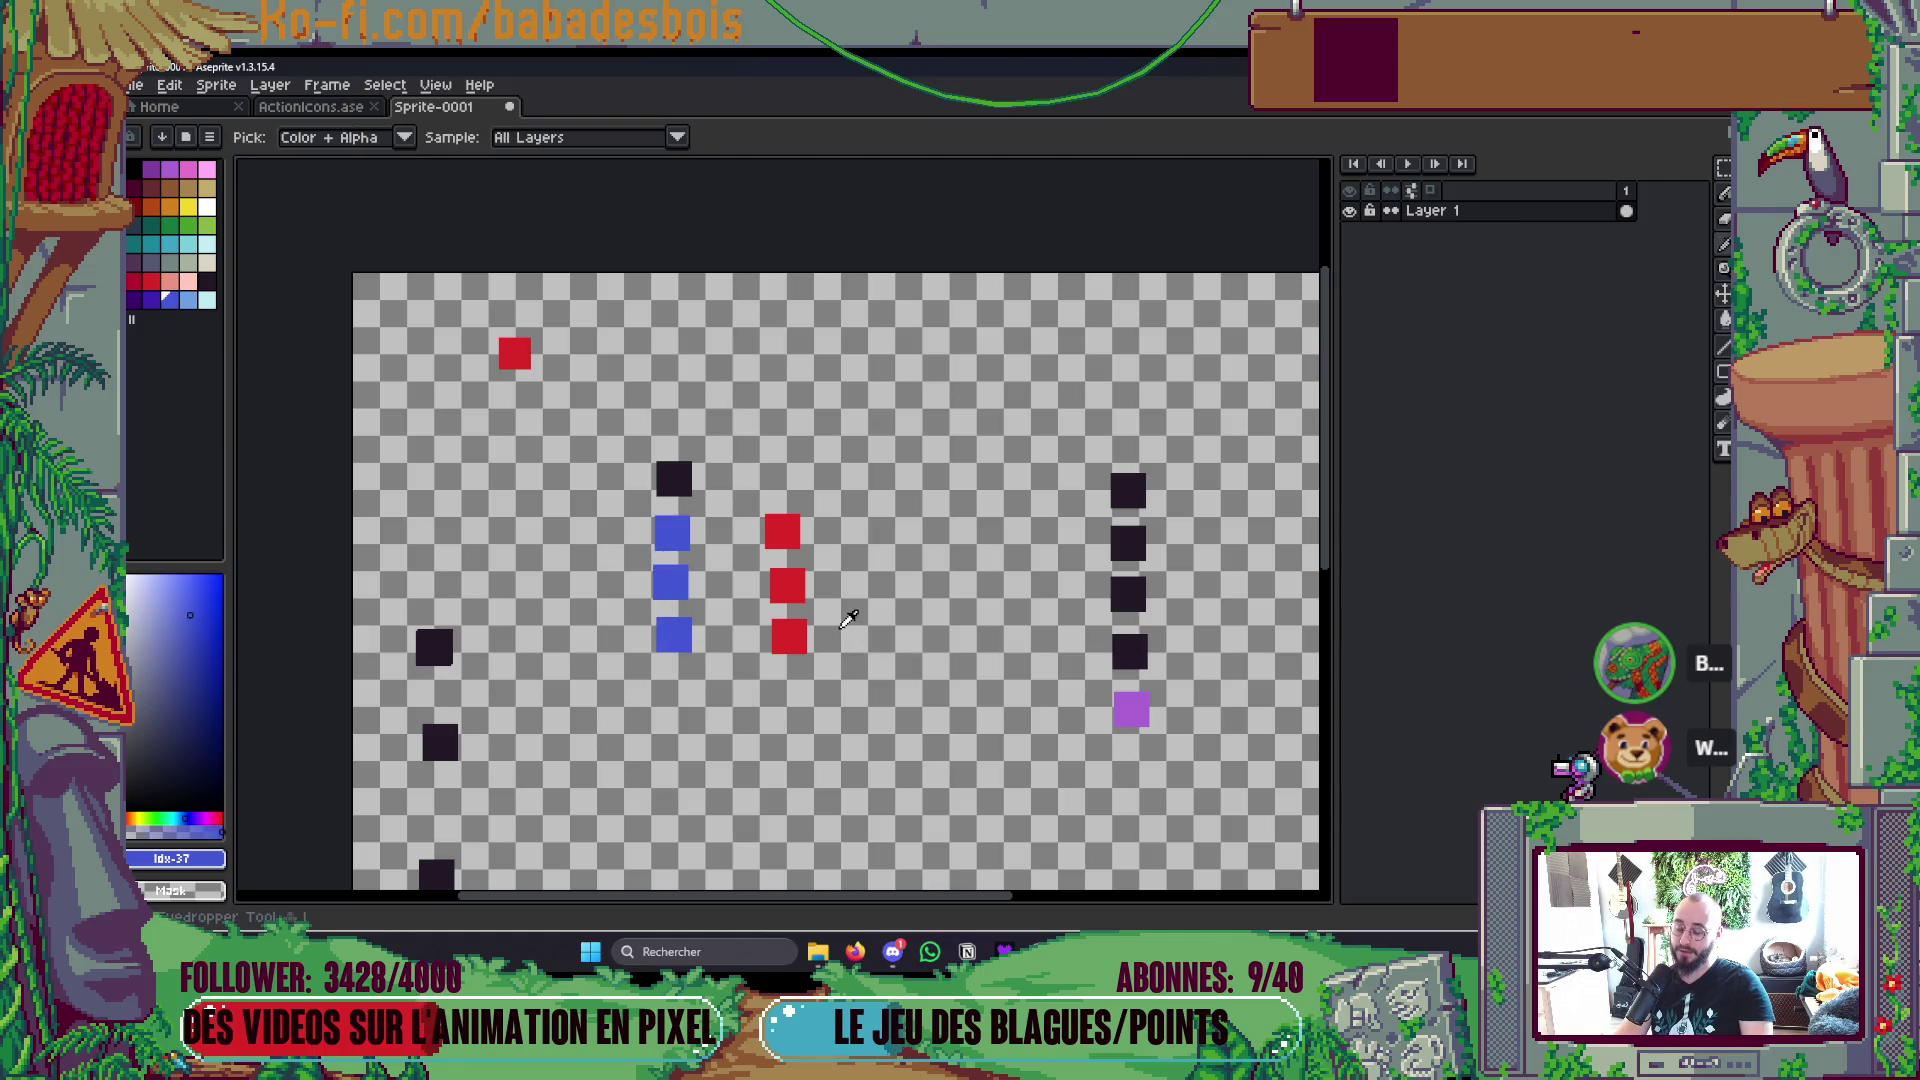
left_click(795, 530)
key("g")
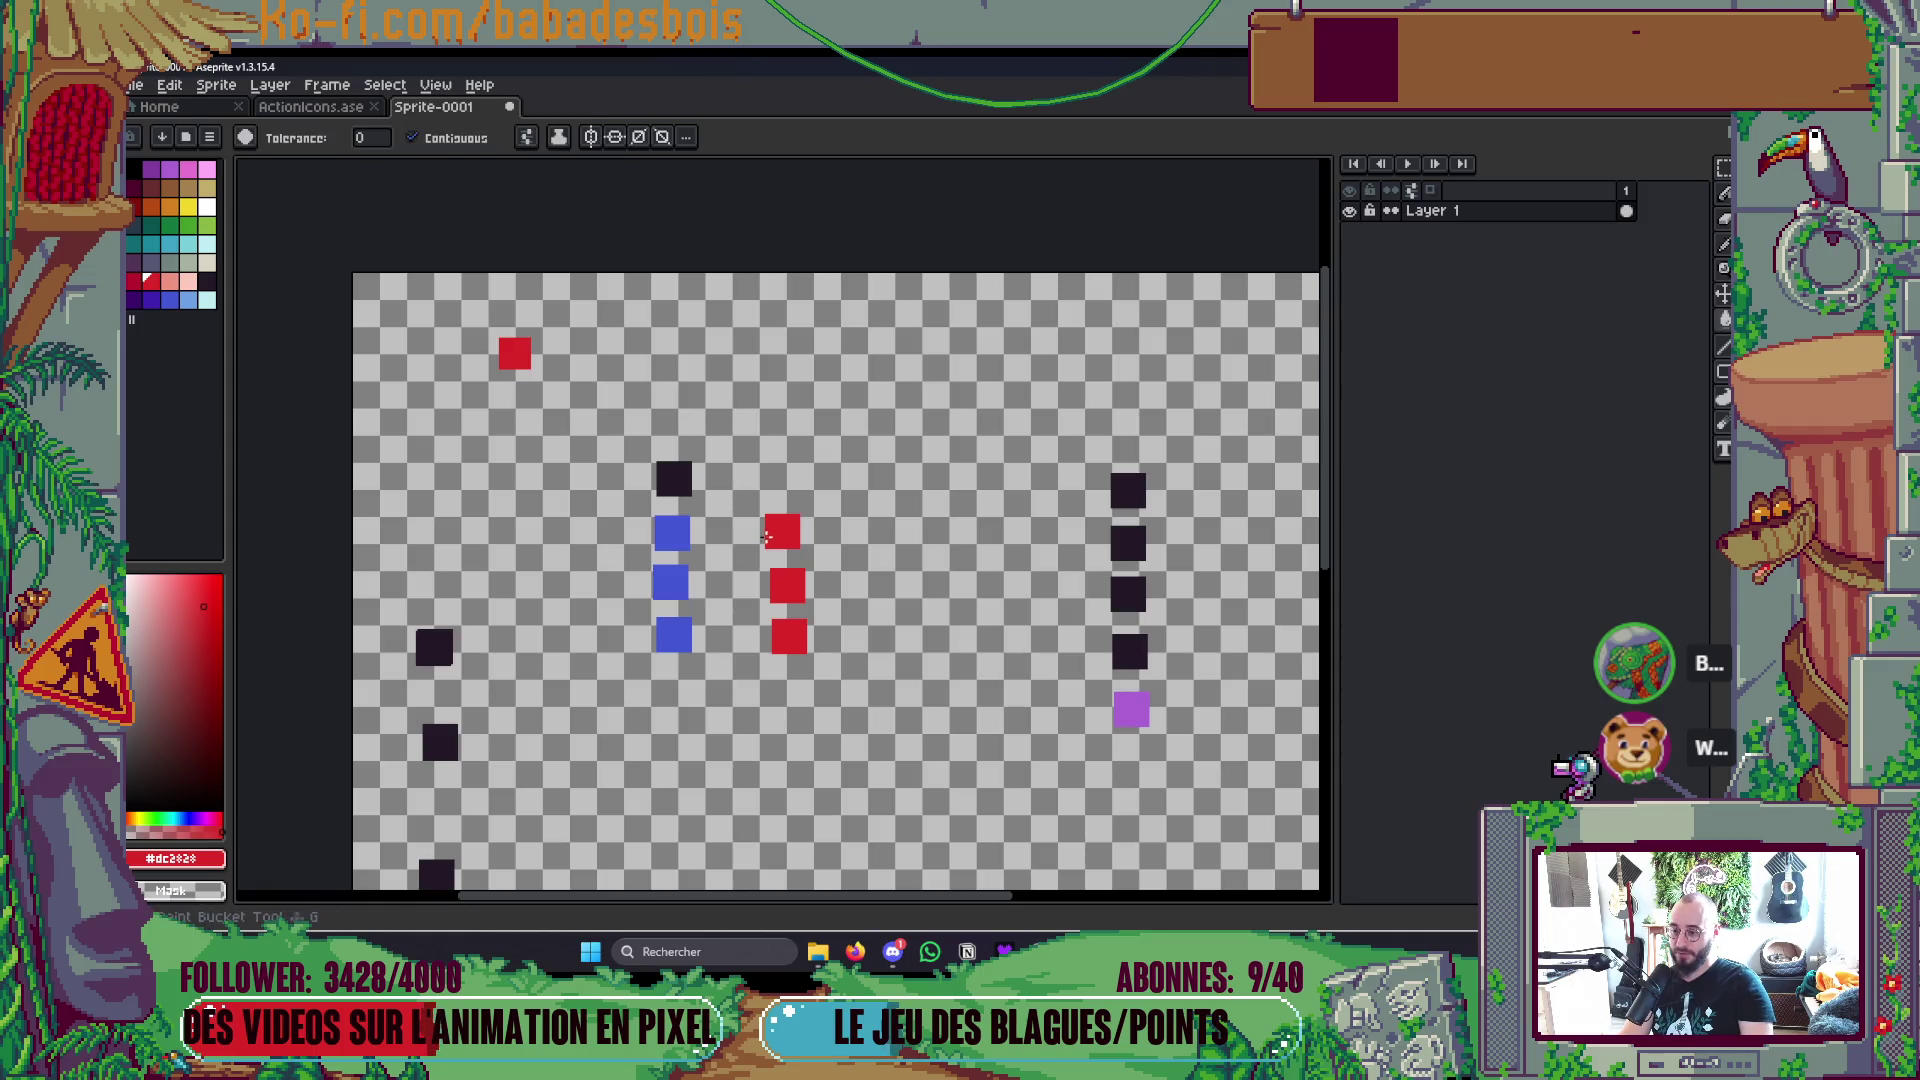
left_click(673, 479)
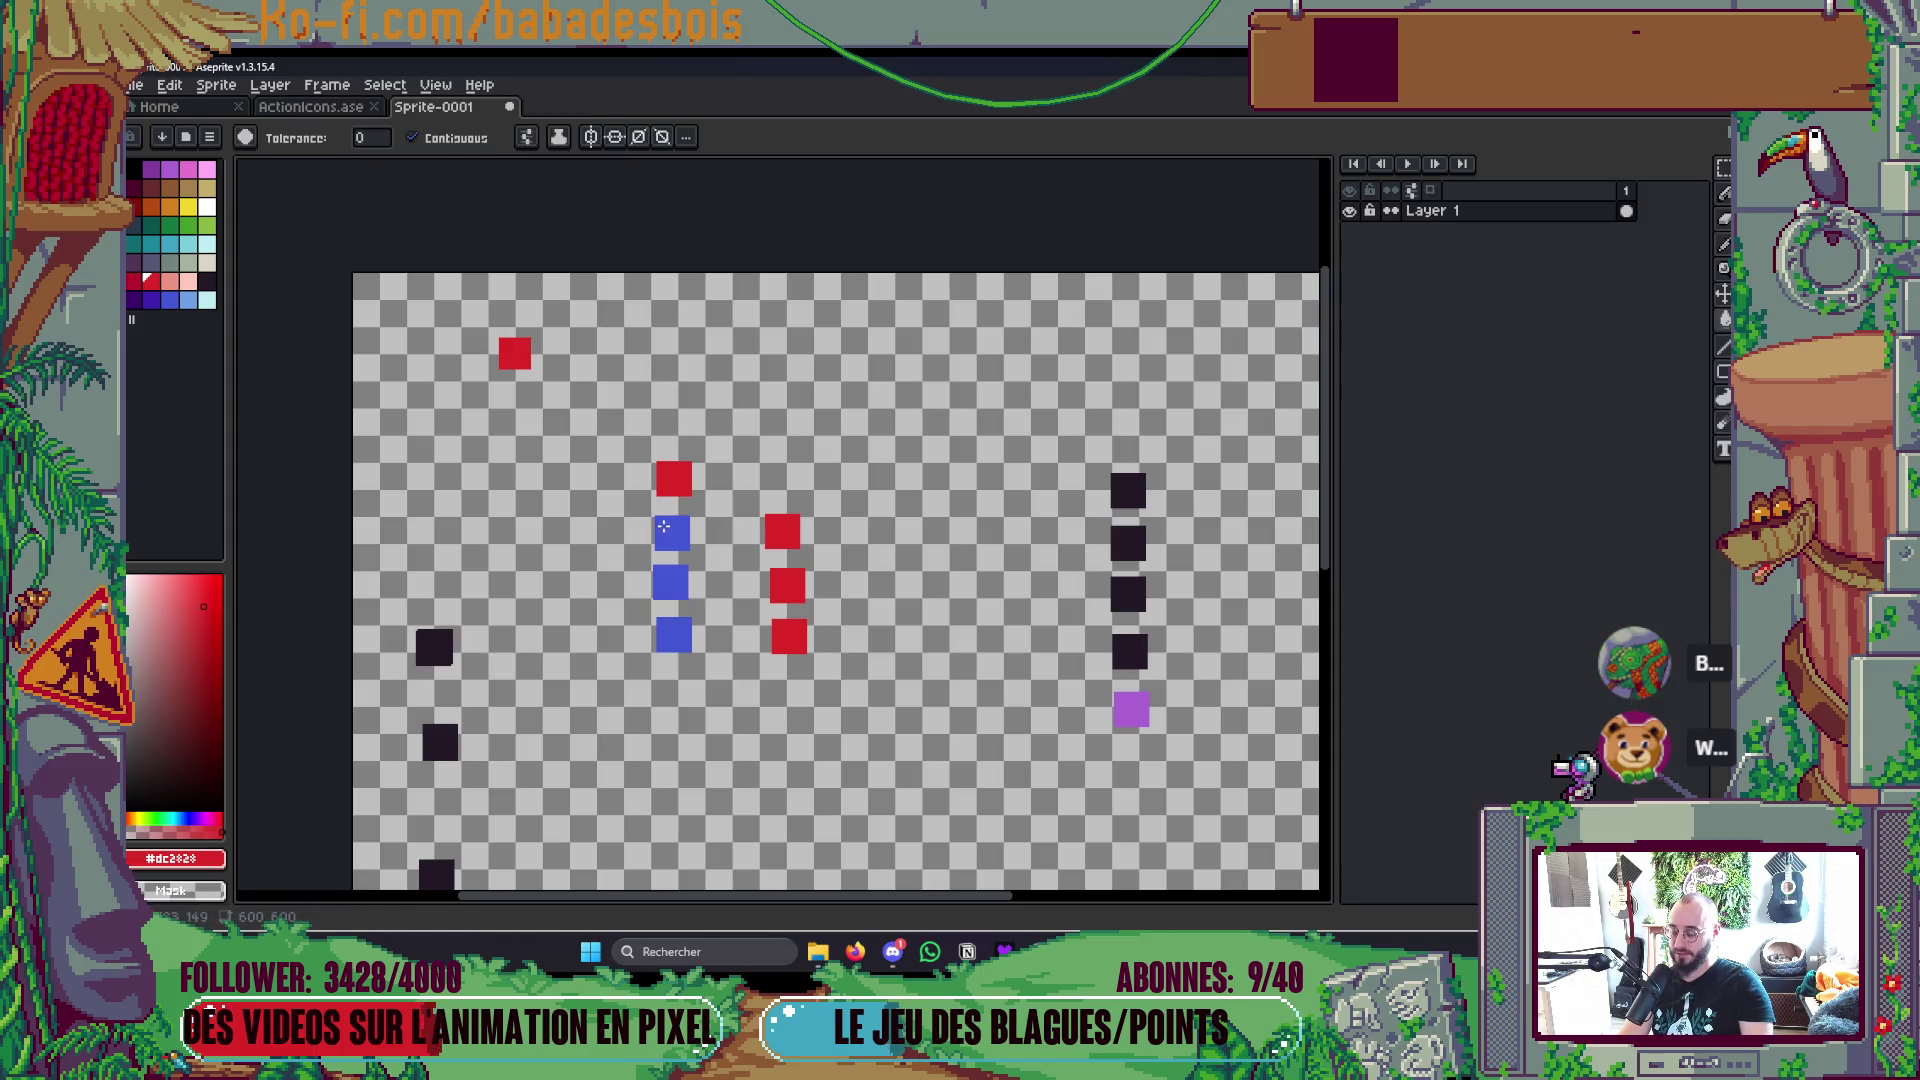
Step: Fill all four left-column squares purple
left_click(169, 170)
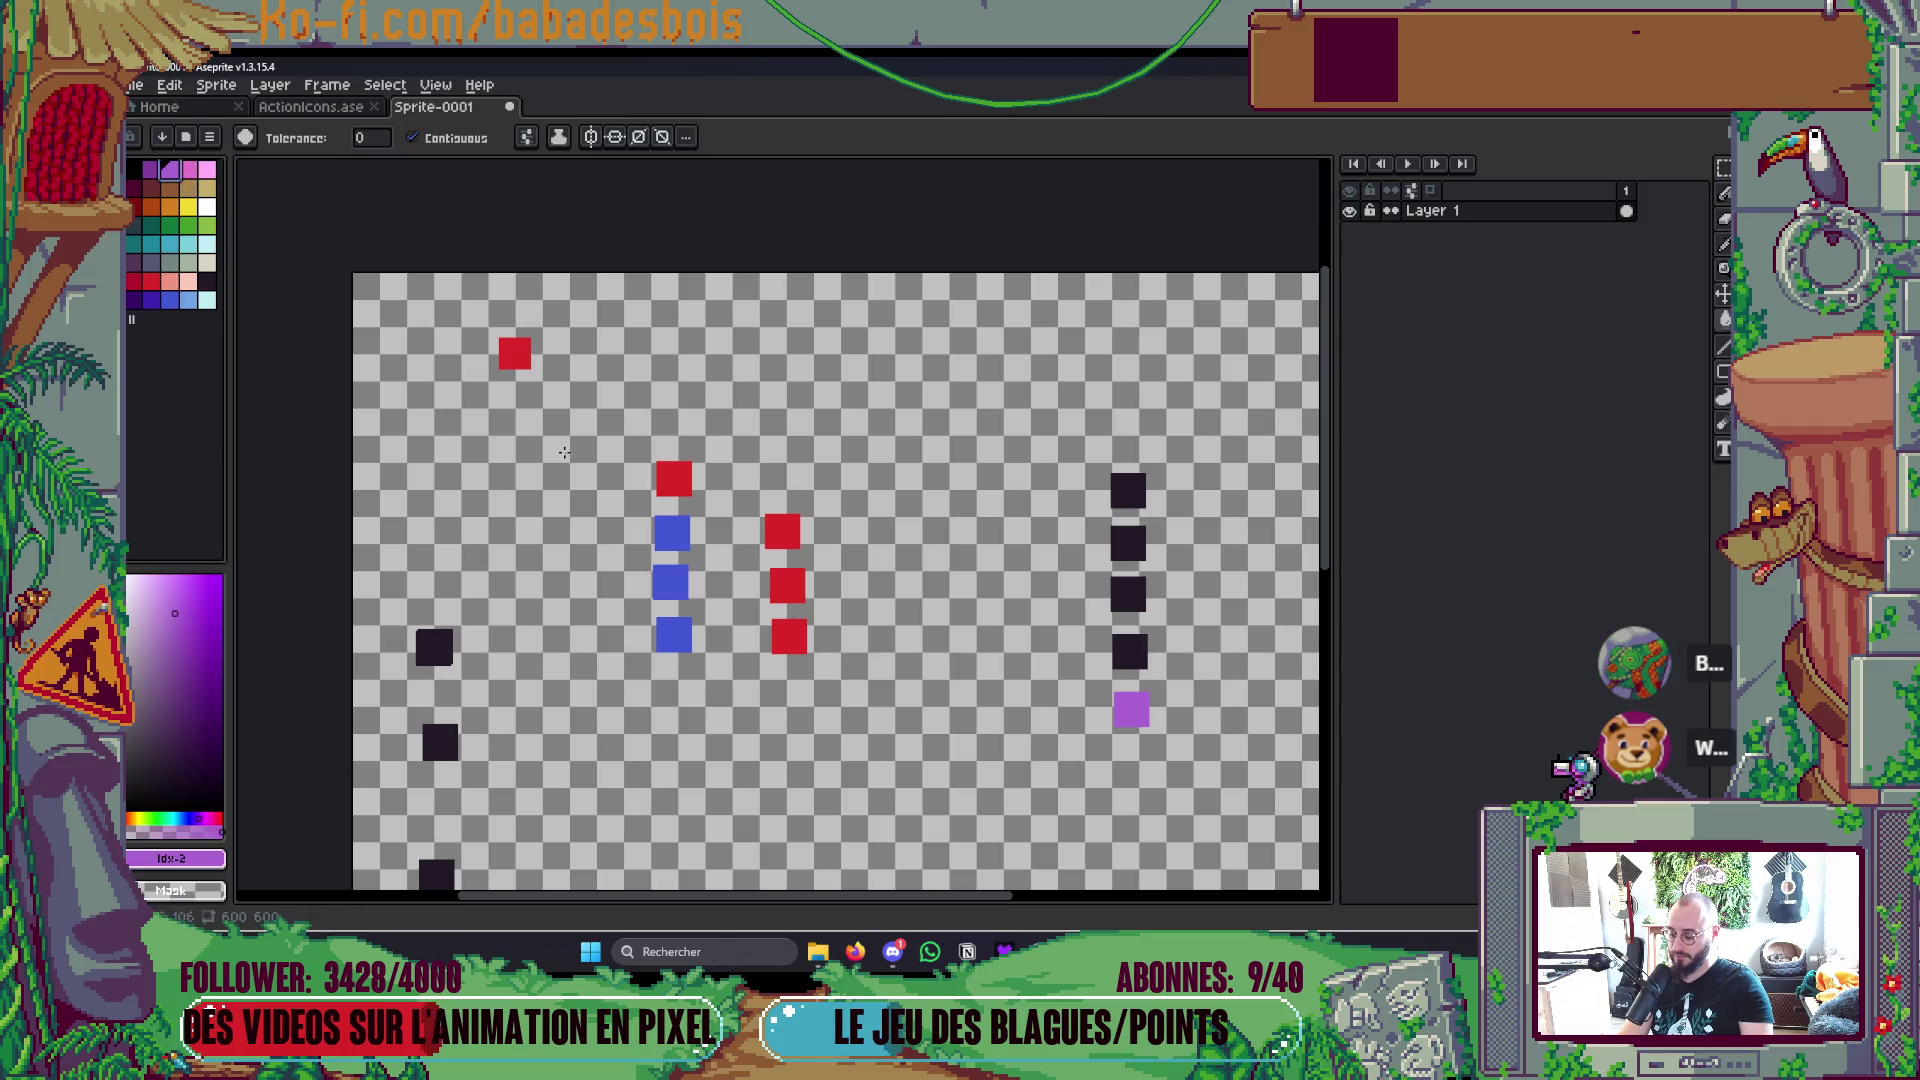
left_click(673, 479)
left_click(672, 533)
left_click(670, 583)
left_click(670, 633)
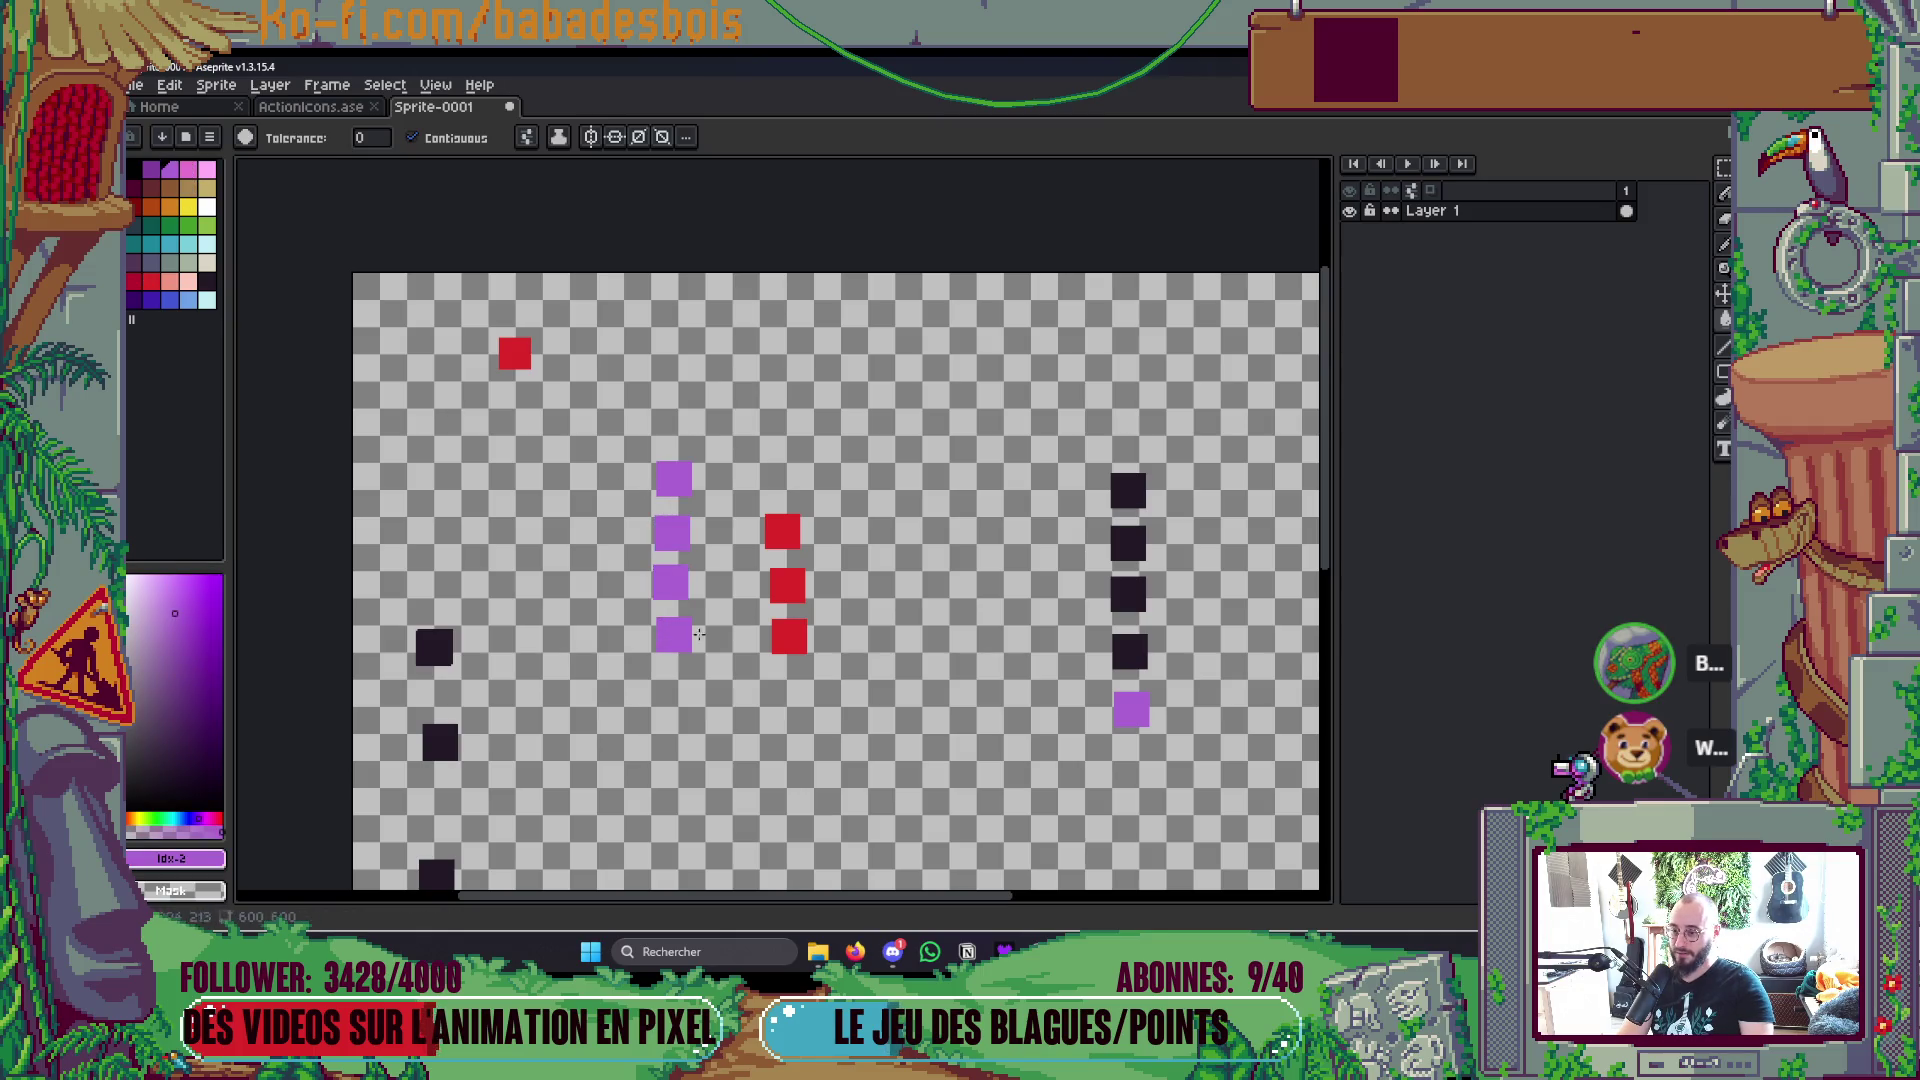
Step: Darken the three red middle squares and erase the red top-left square to transparency
left_click(1124, 486)
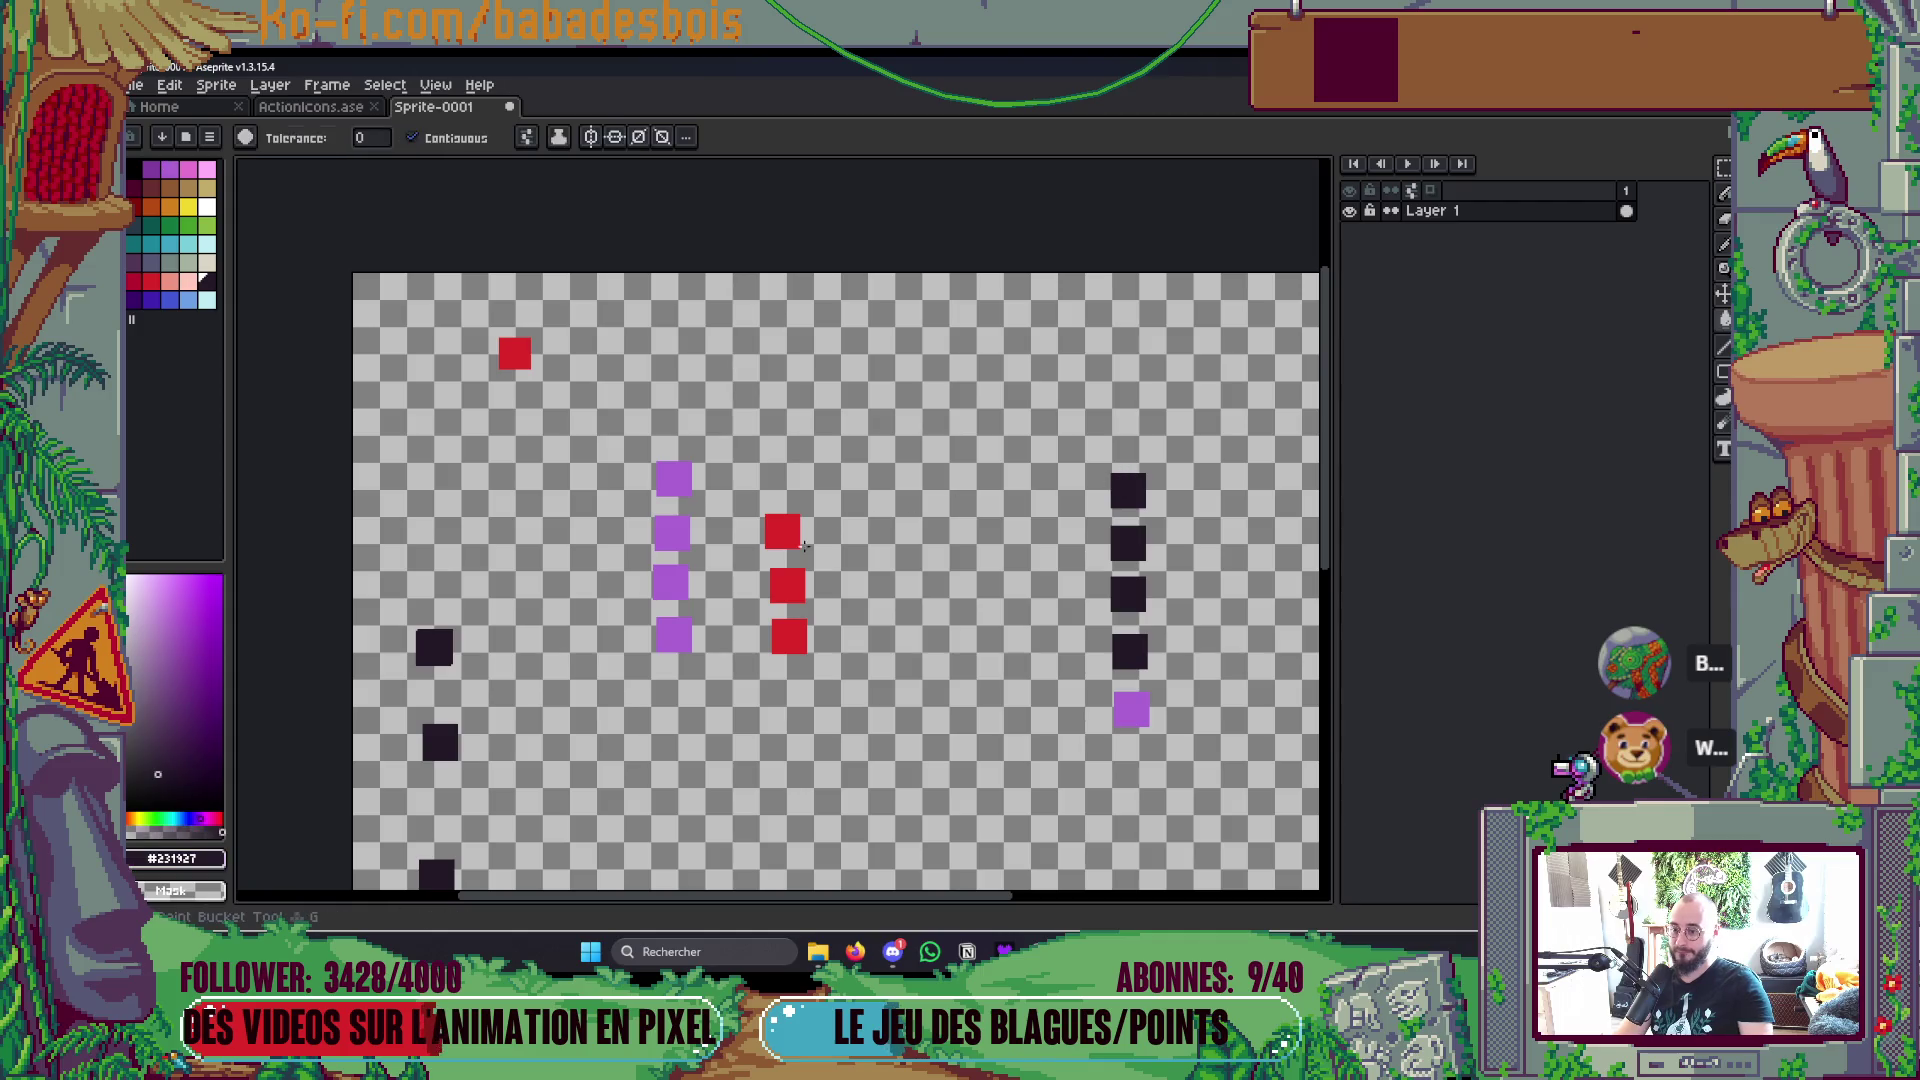
key("g")
left_click(782, 531)
left_click(787, 585)
left_click(789, 637)
right_click(511, 355)
key("b")
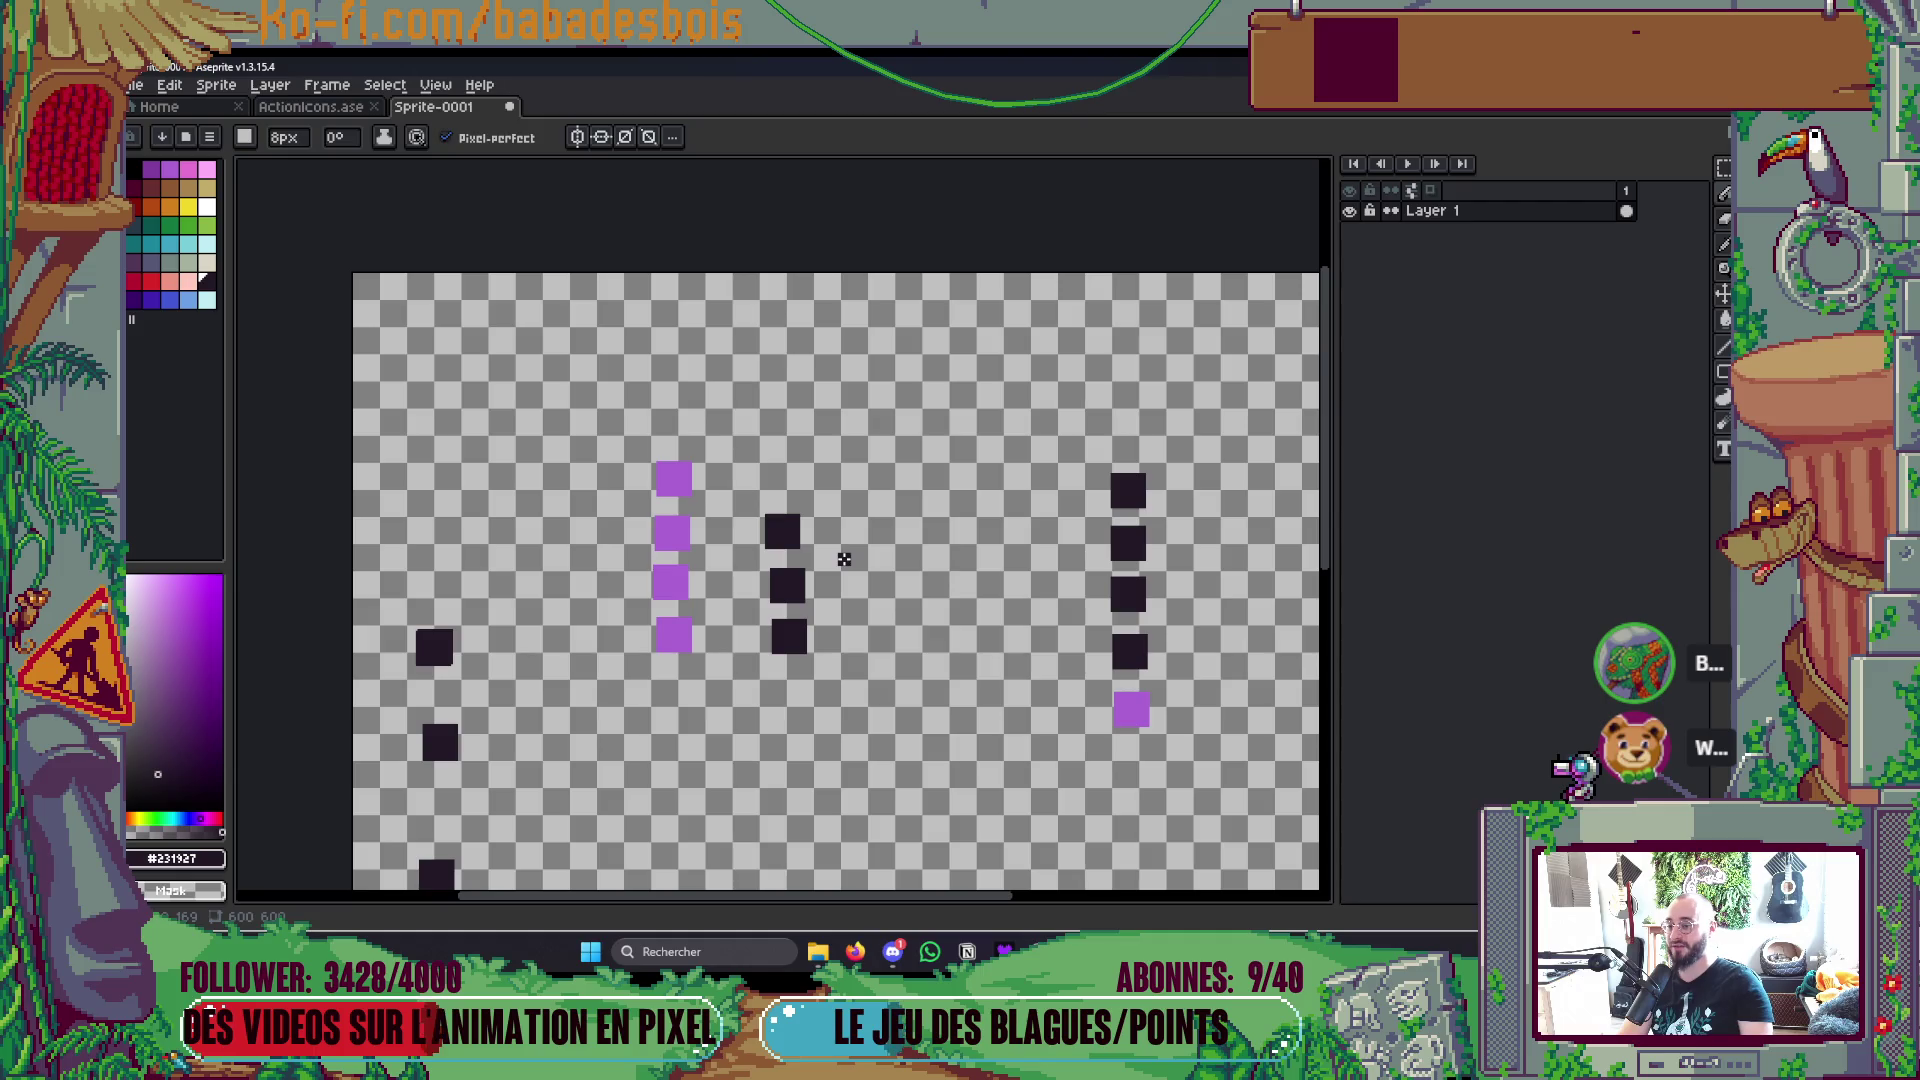
mouse_move(843, 554)
left_mouse_down()
mouse_move(822, 678)
mouse_move(934, 572)
mouse_move(829, 554)
left_mouse_up()
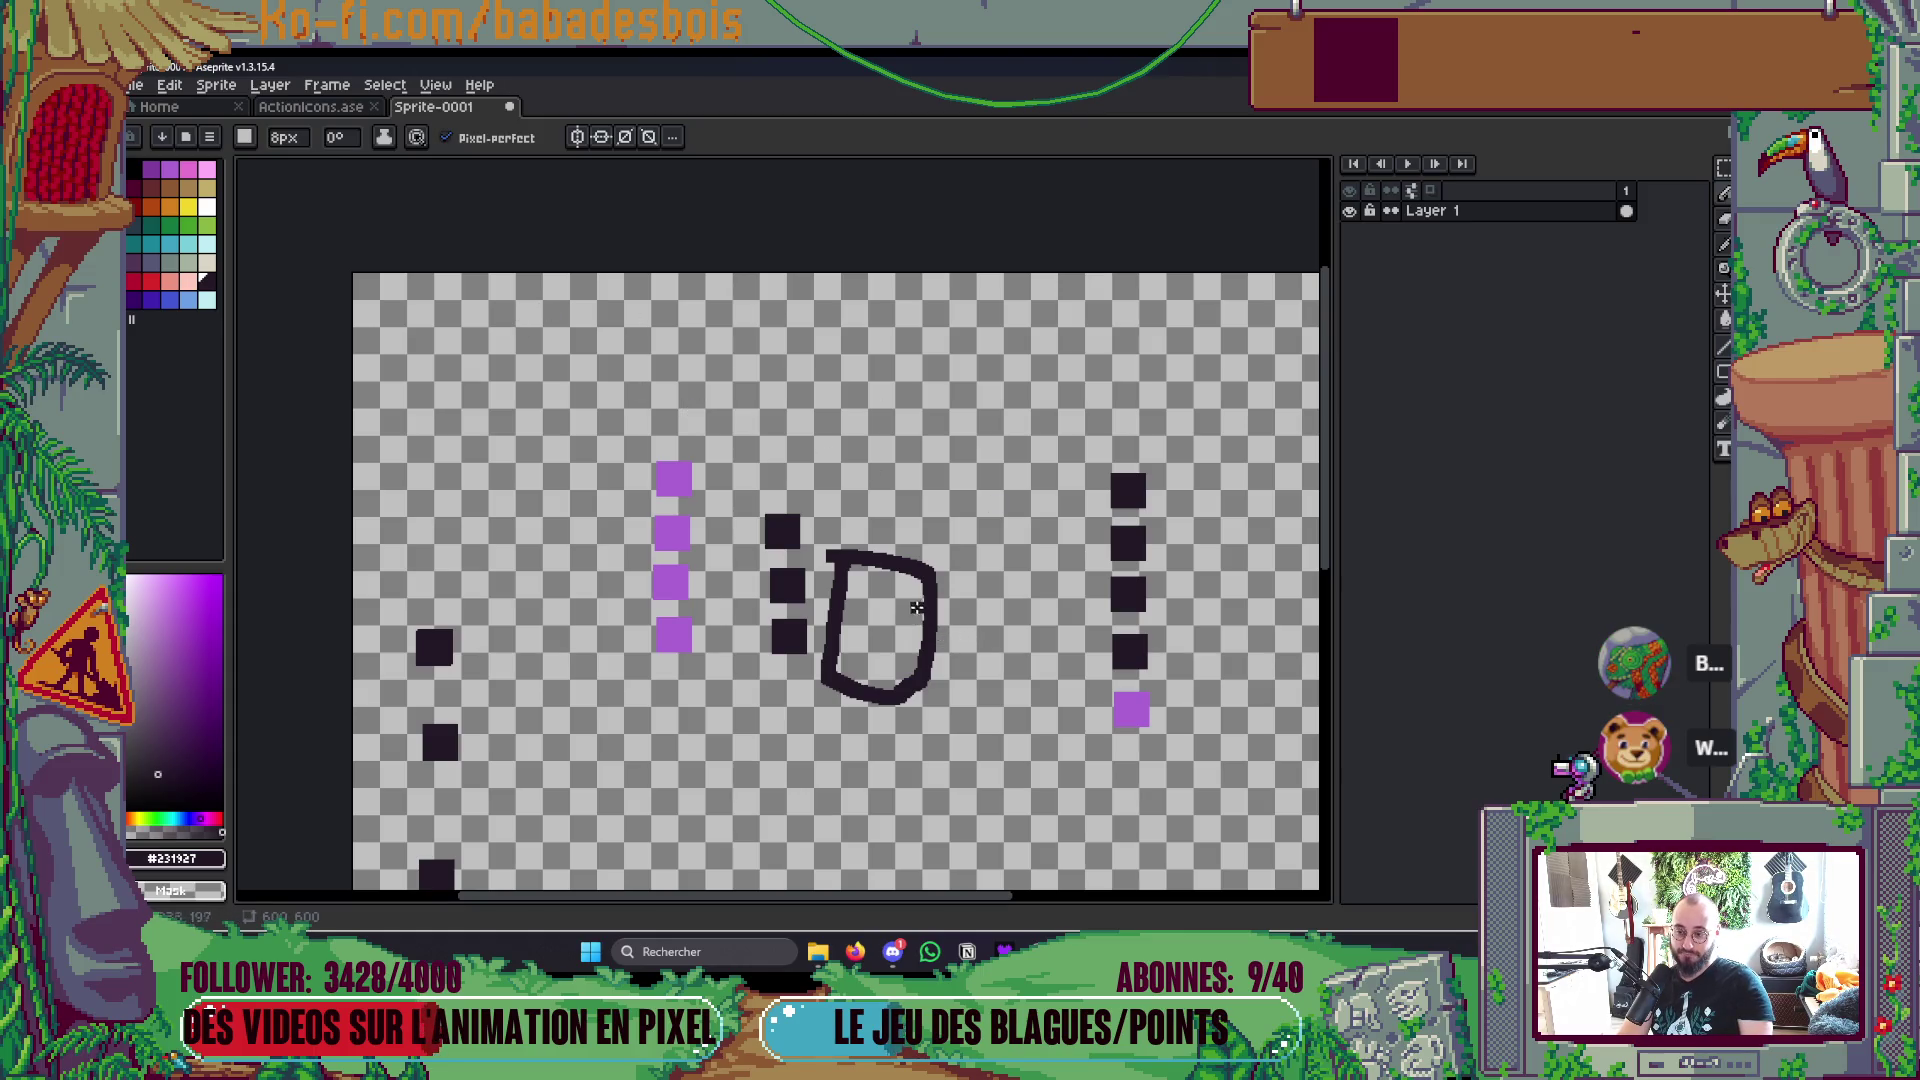
mouse_move(996, 450)
left_mouse_down()
mouse_move(712, 392)
mouse_move(778, 442)
left_mouse_up()
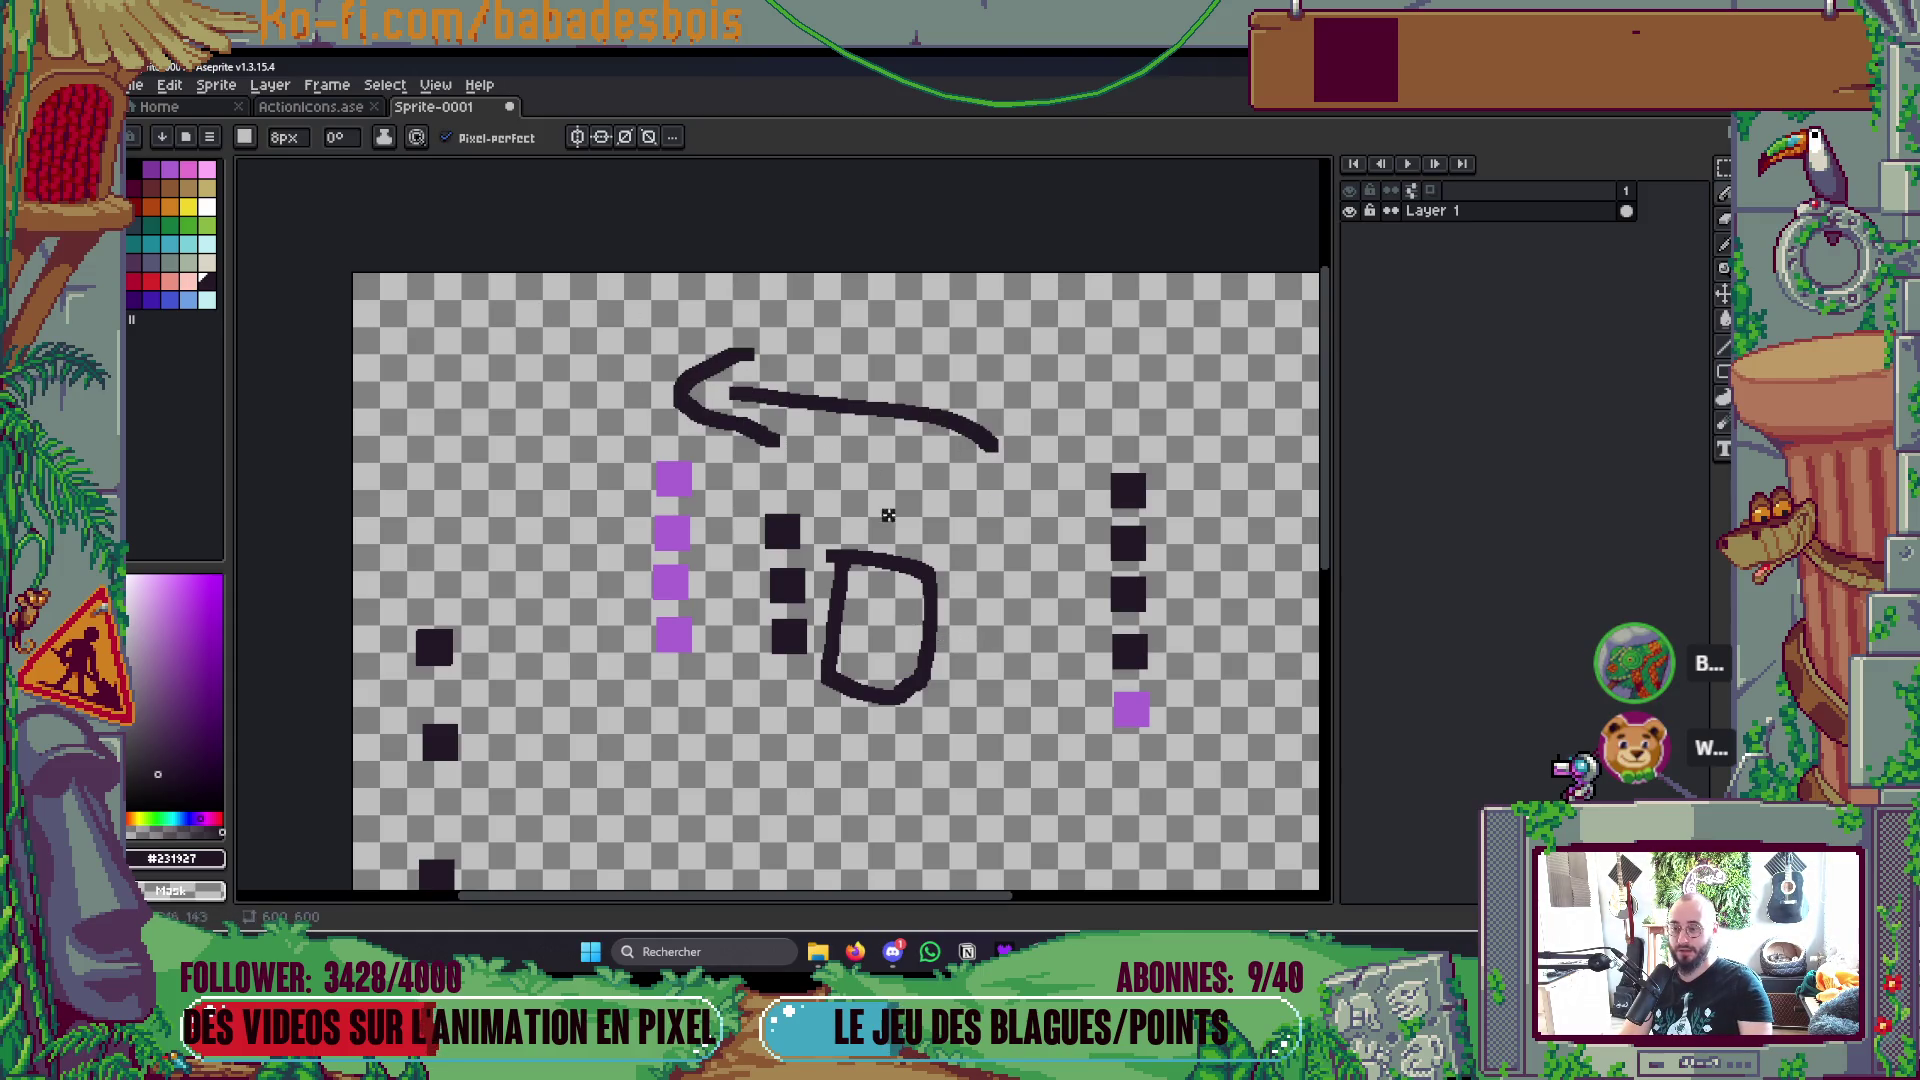
key("ctrl+z")
key("ctrl+z")
key("ctrl+z")
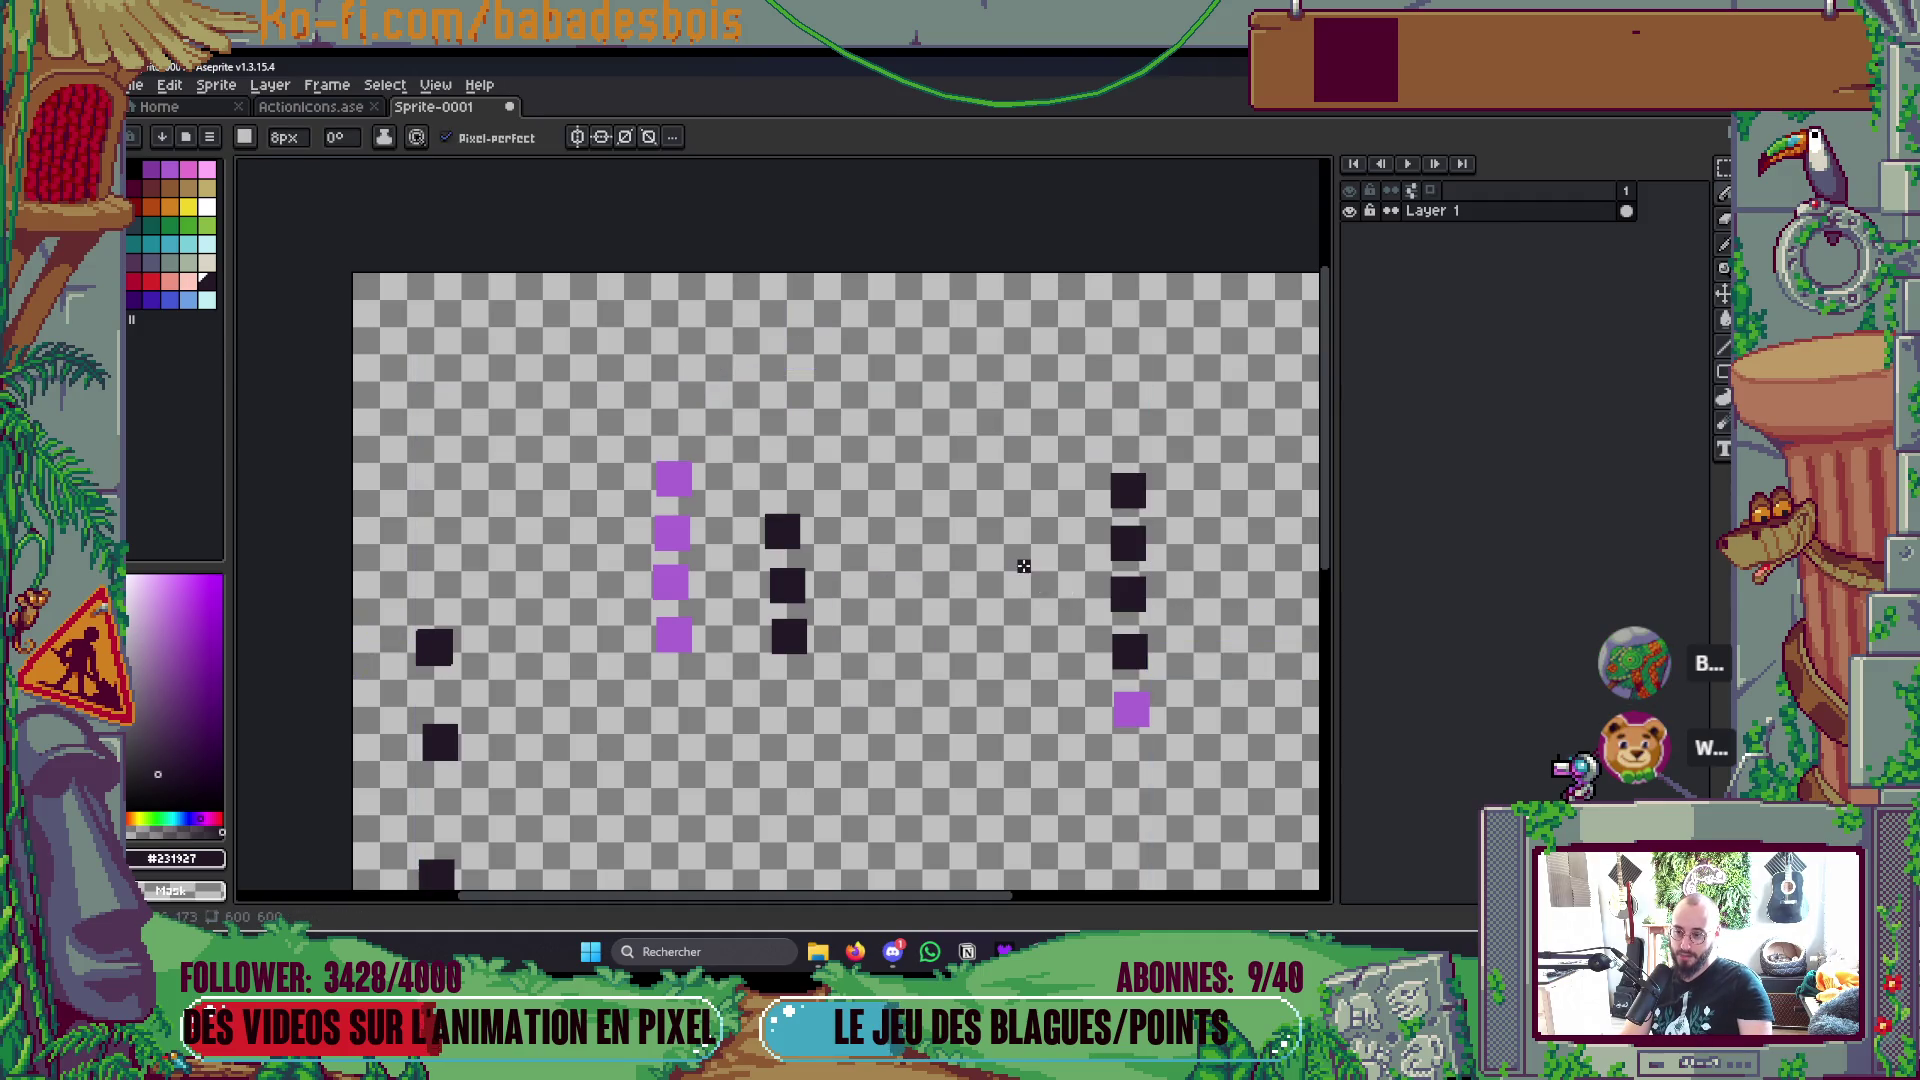
left_click_drag(836, 551, 837, 688)
key("ctrl+z")
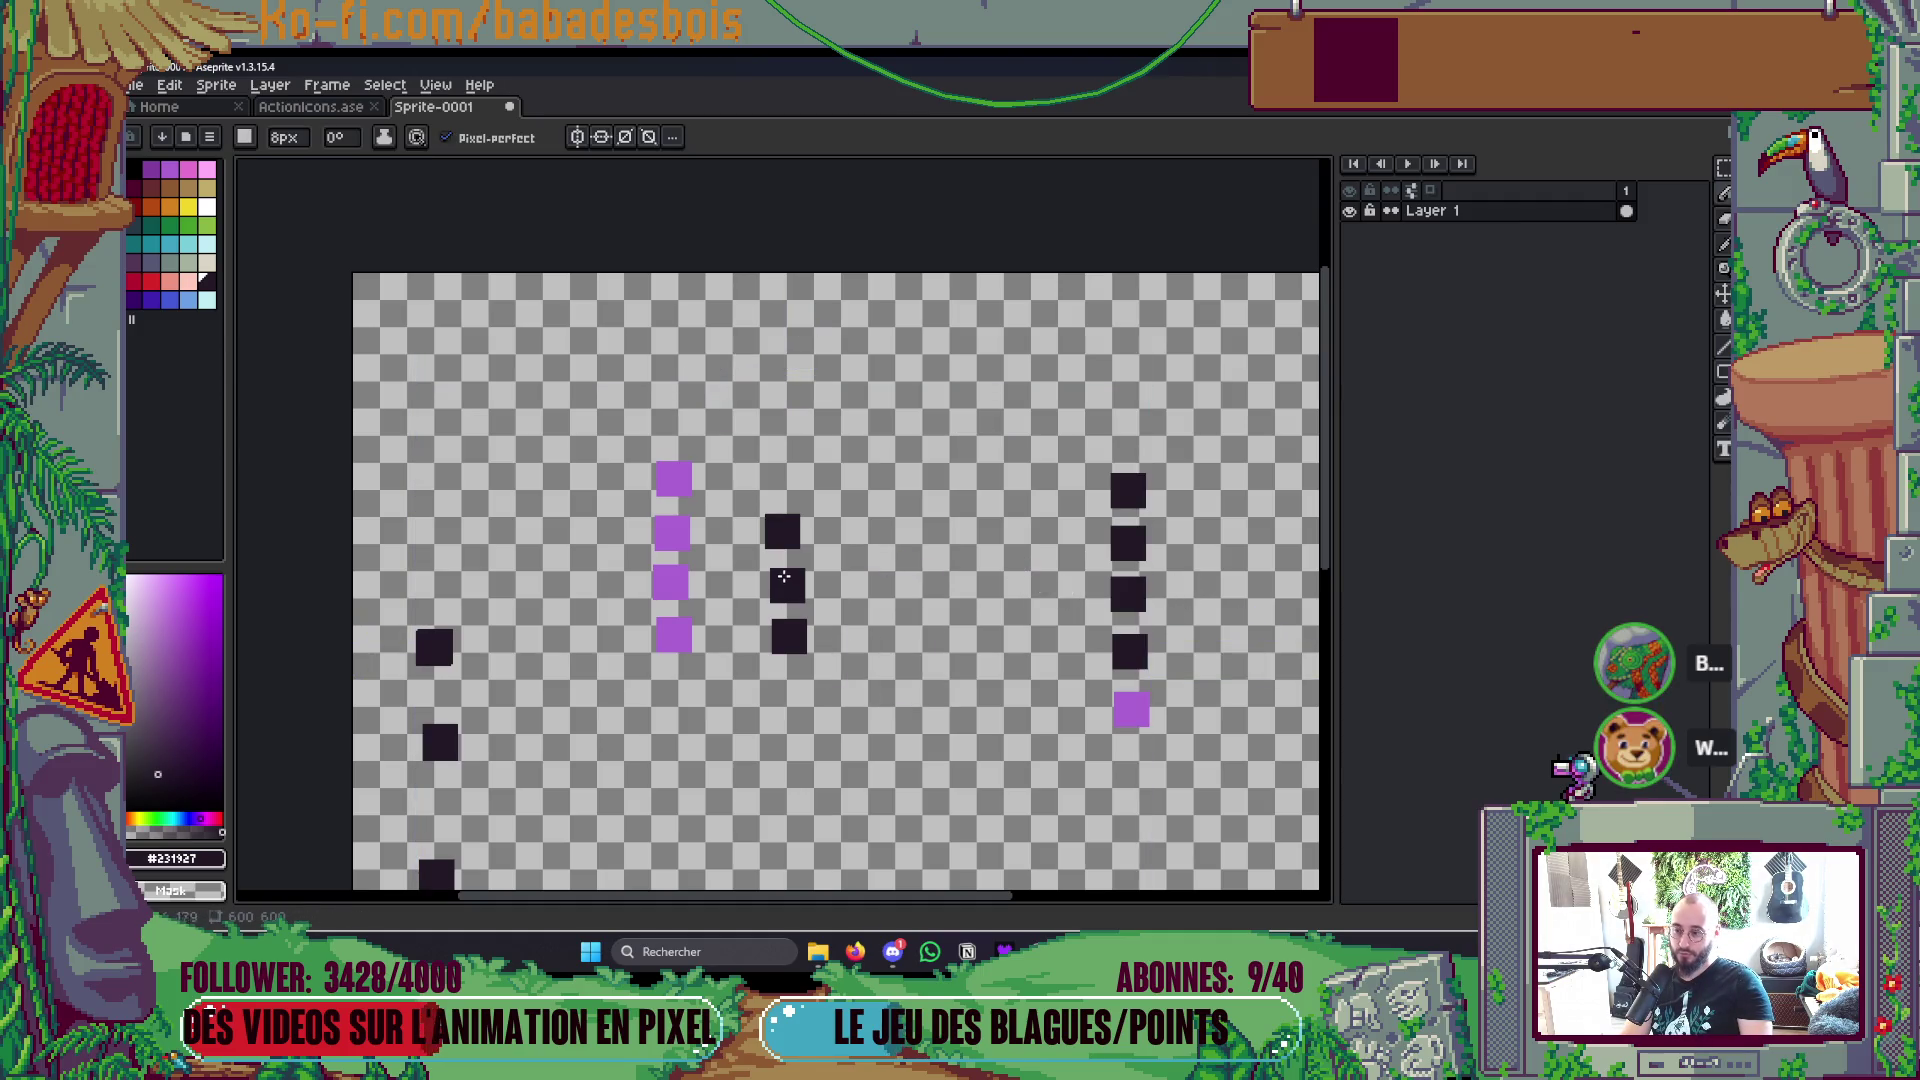
Step: Undo a stray stroke and bucket-fill the top purple square dark
mouse_move(881, 648)
left_mouse_down()
mouse_move(955, 549)
mouse_move(879, 700)
left_mouse_up()
key("ctrl+z")
scroll(1085, 723, "down", 2)
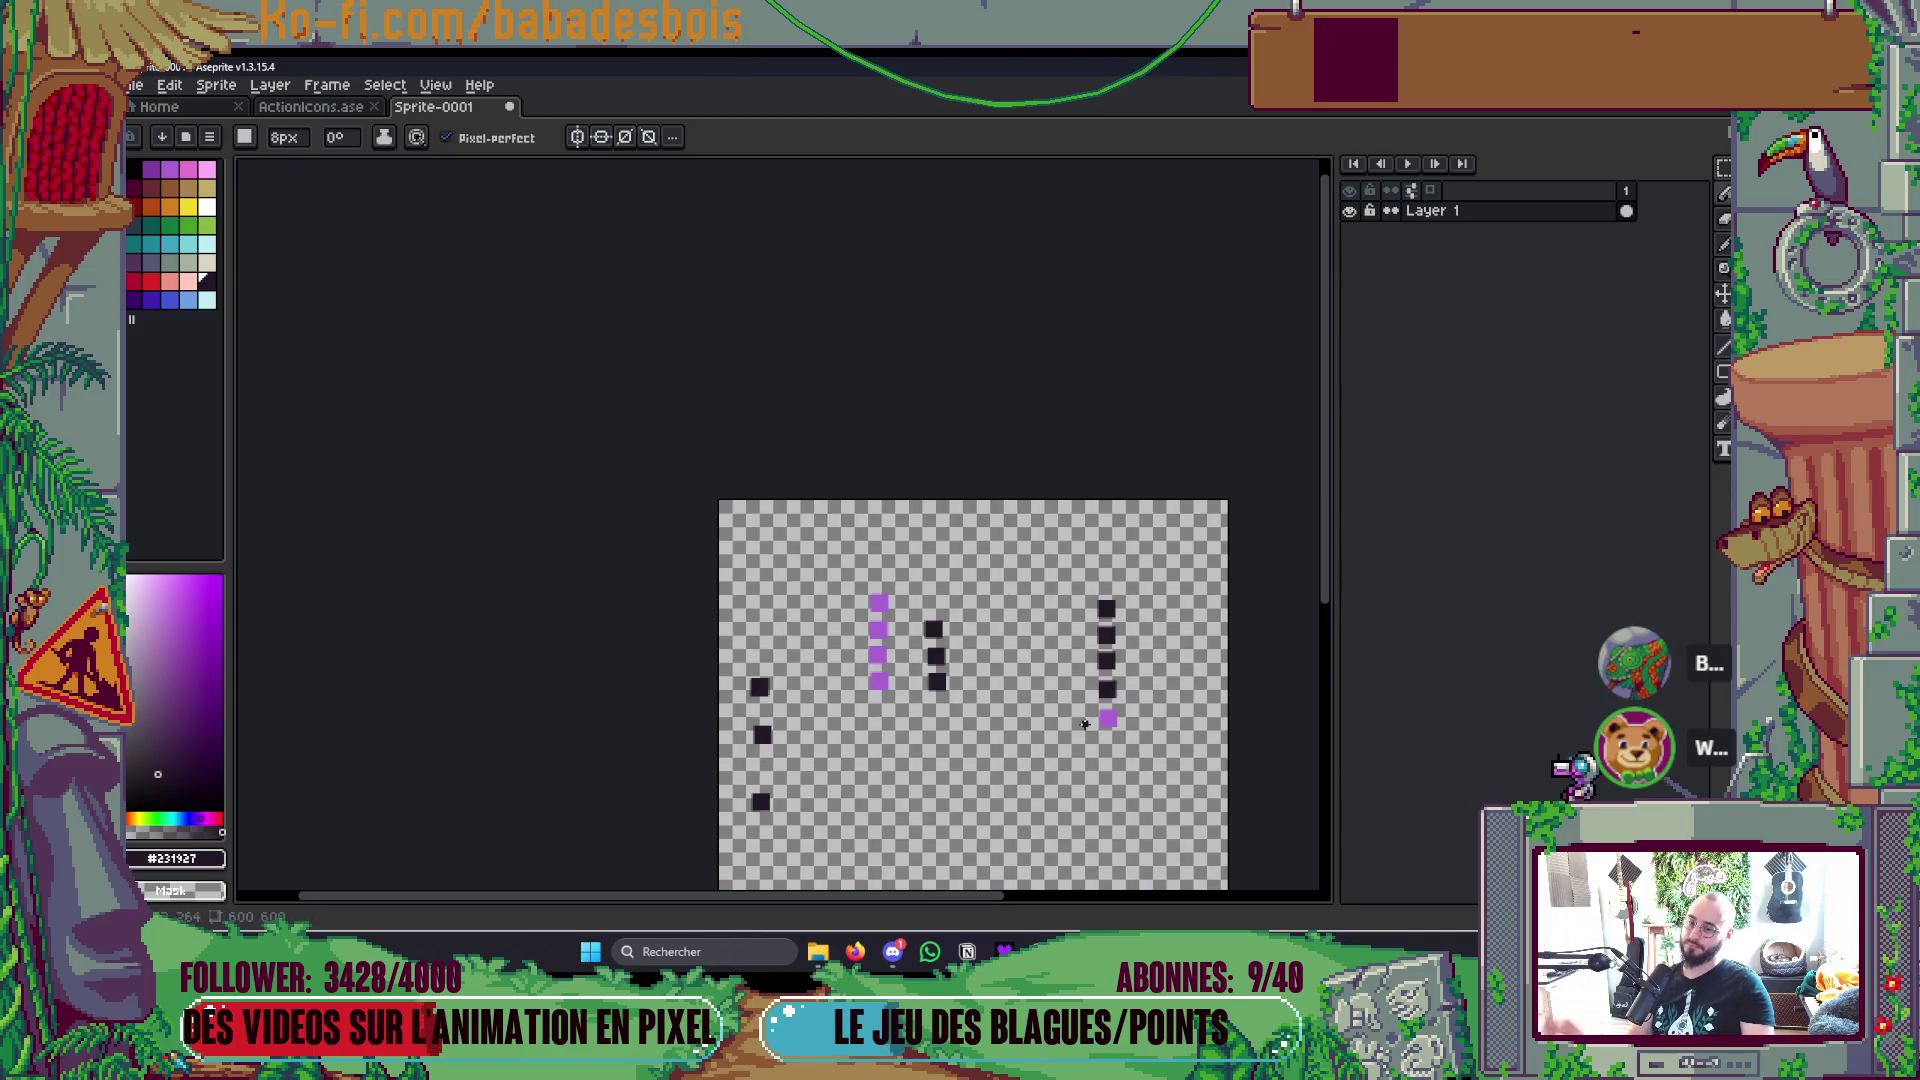
scroll(1085, 723, "up", 2)
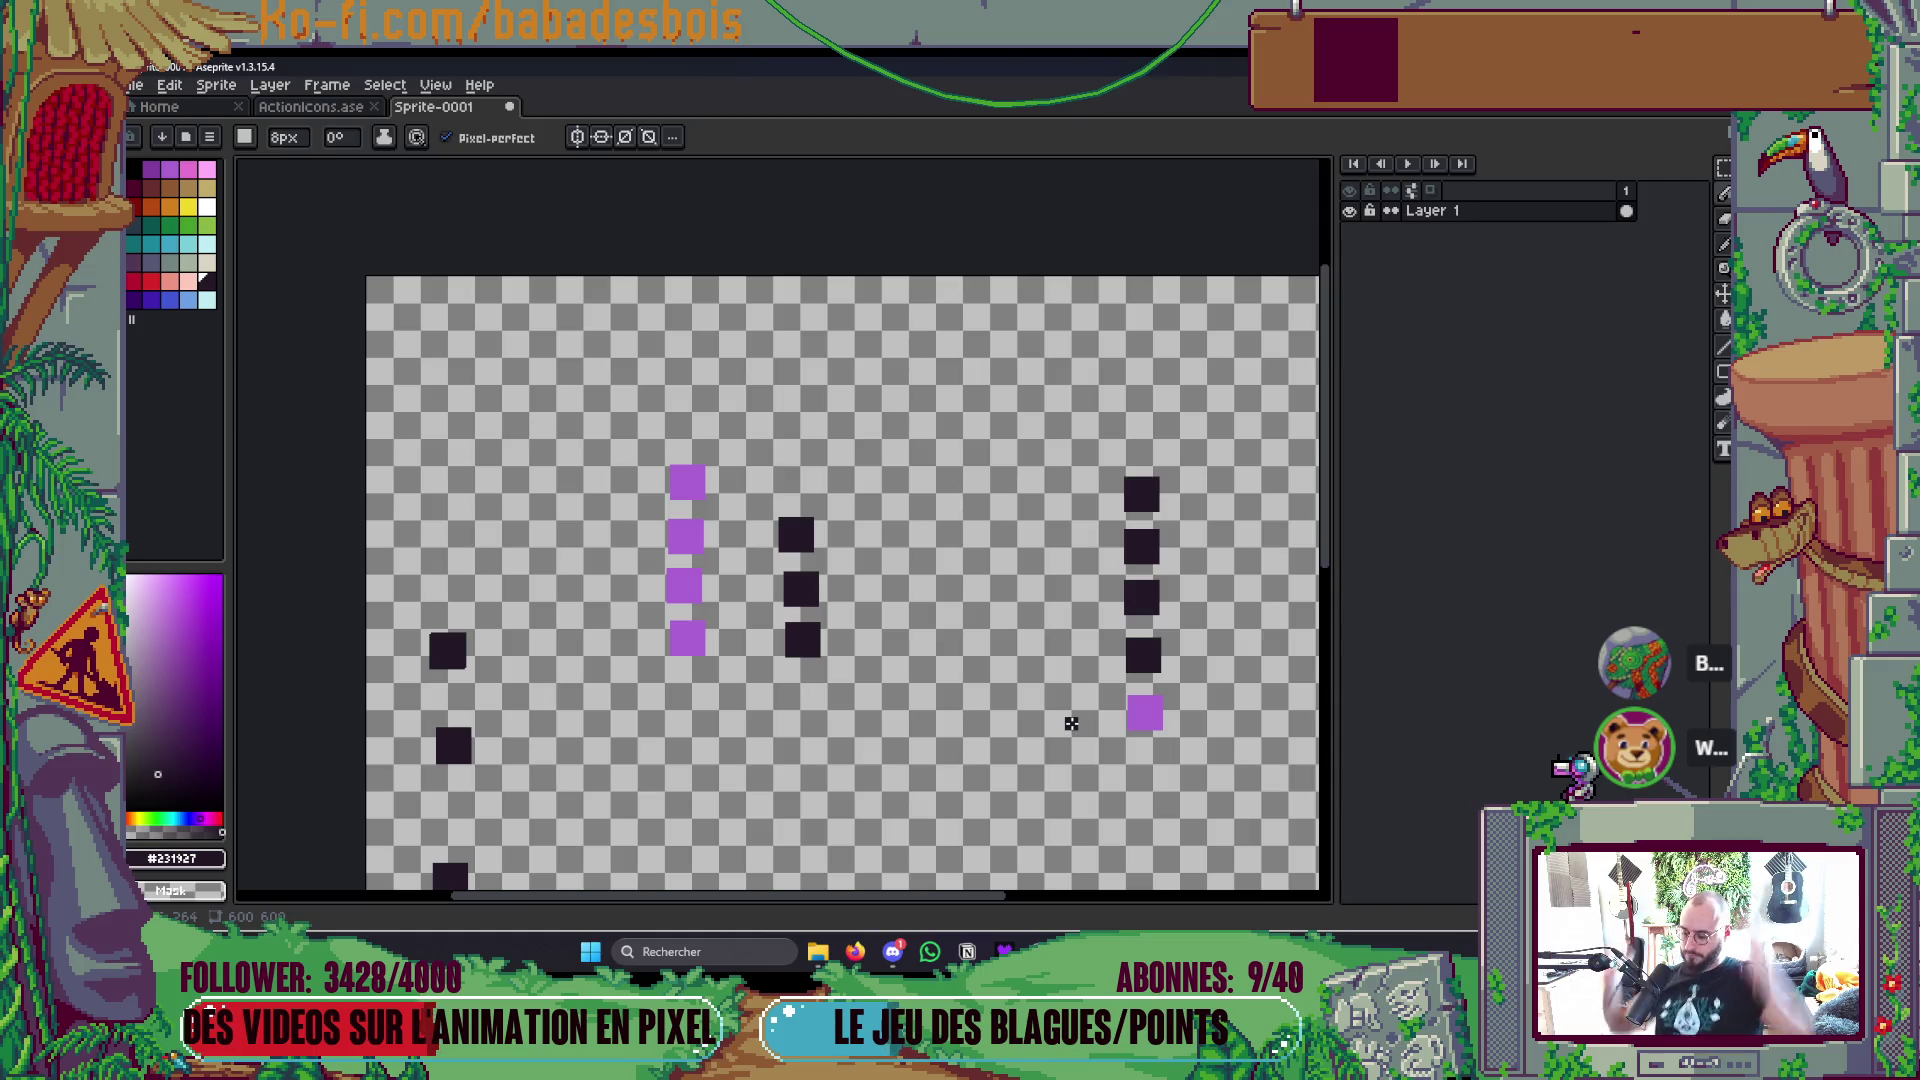
key("i")
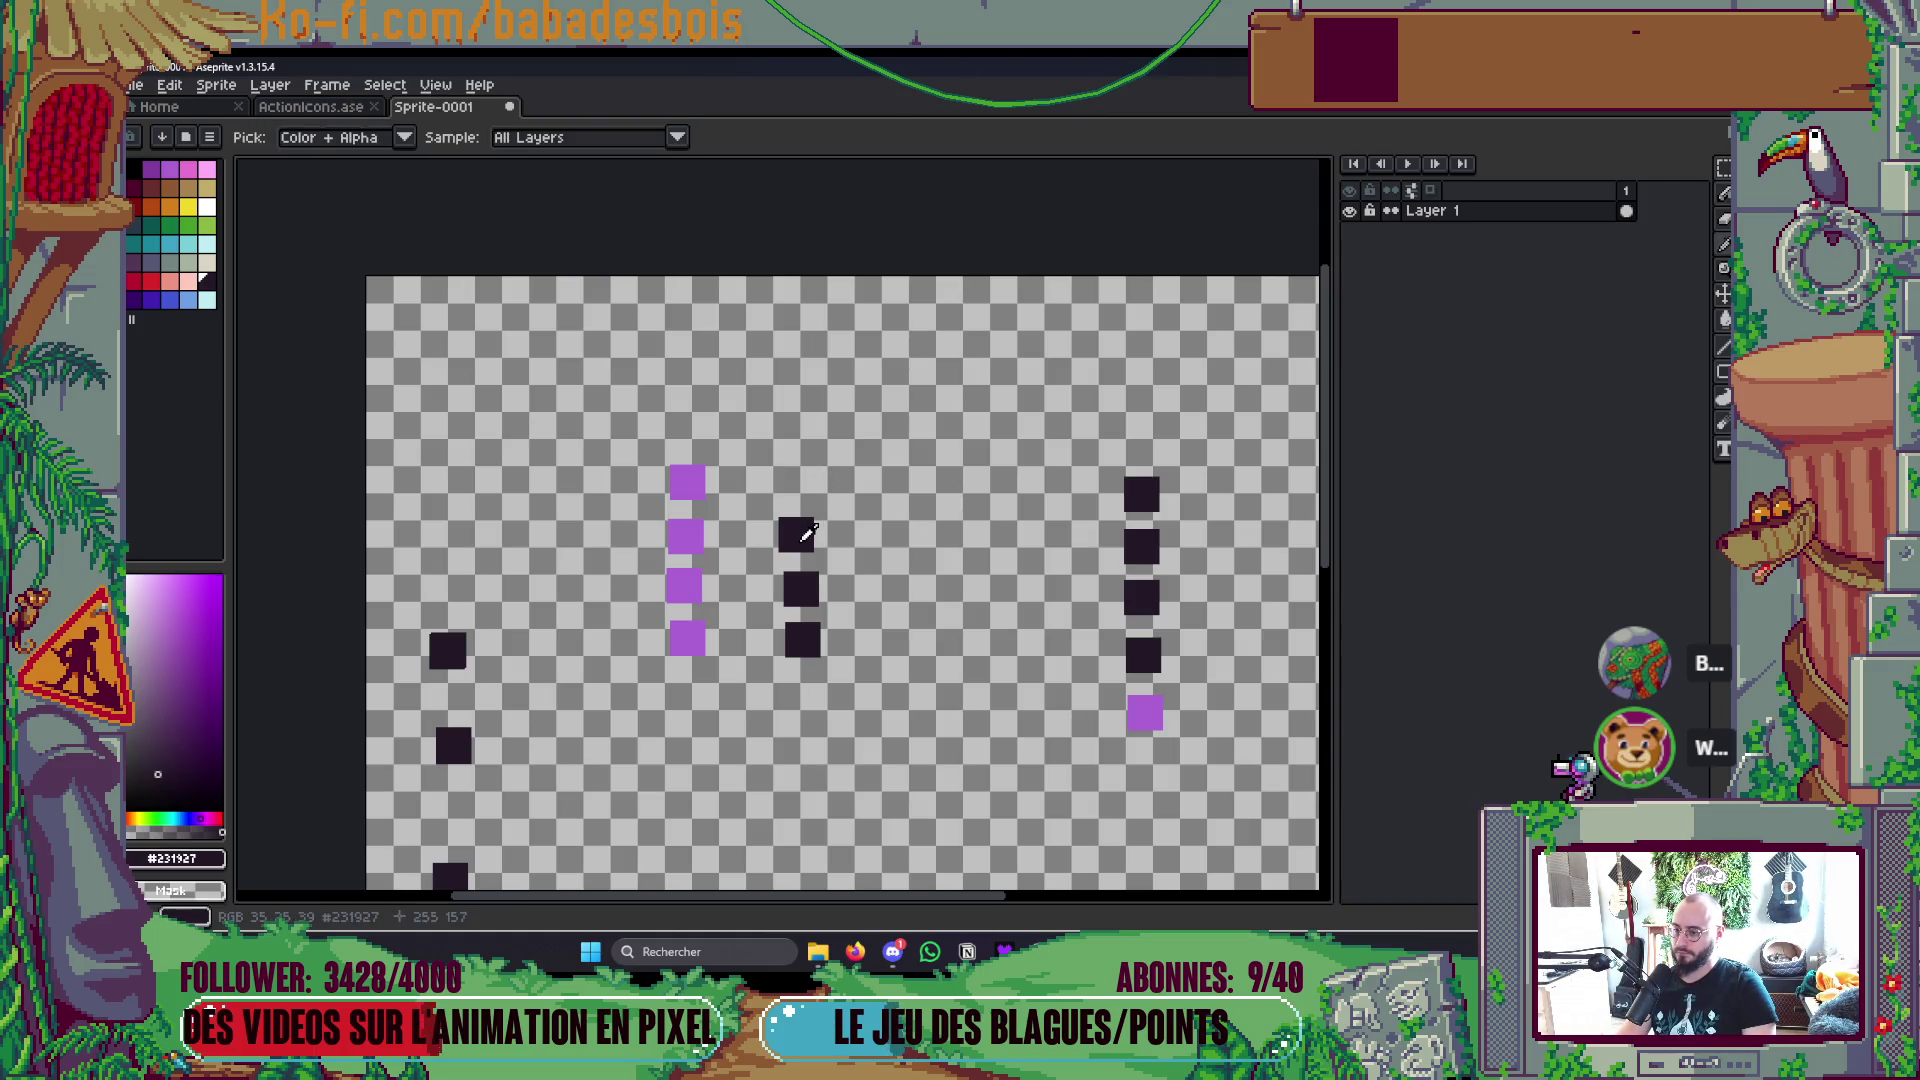
key("g")
left_click(695, 480)
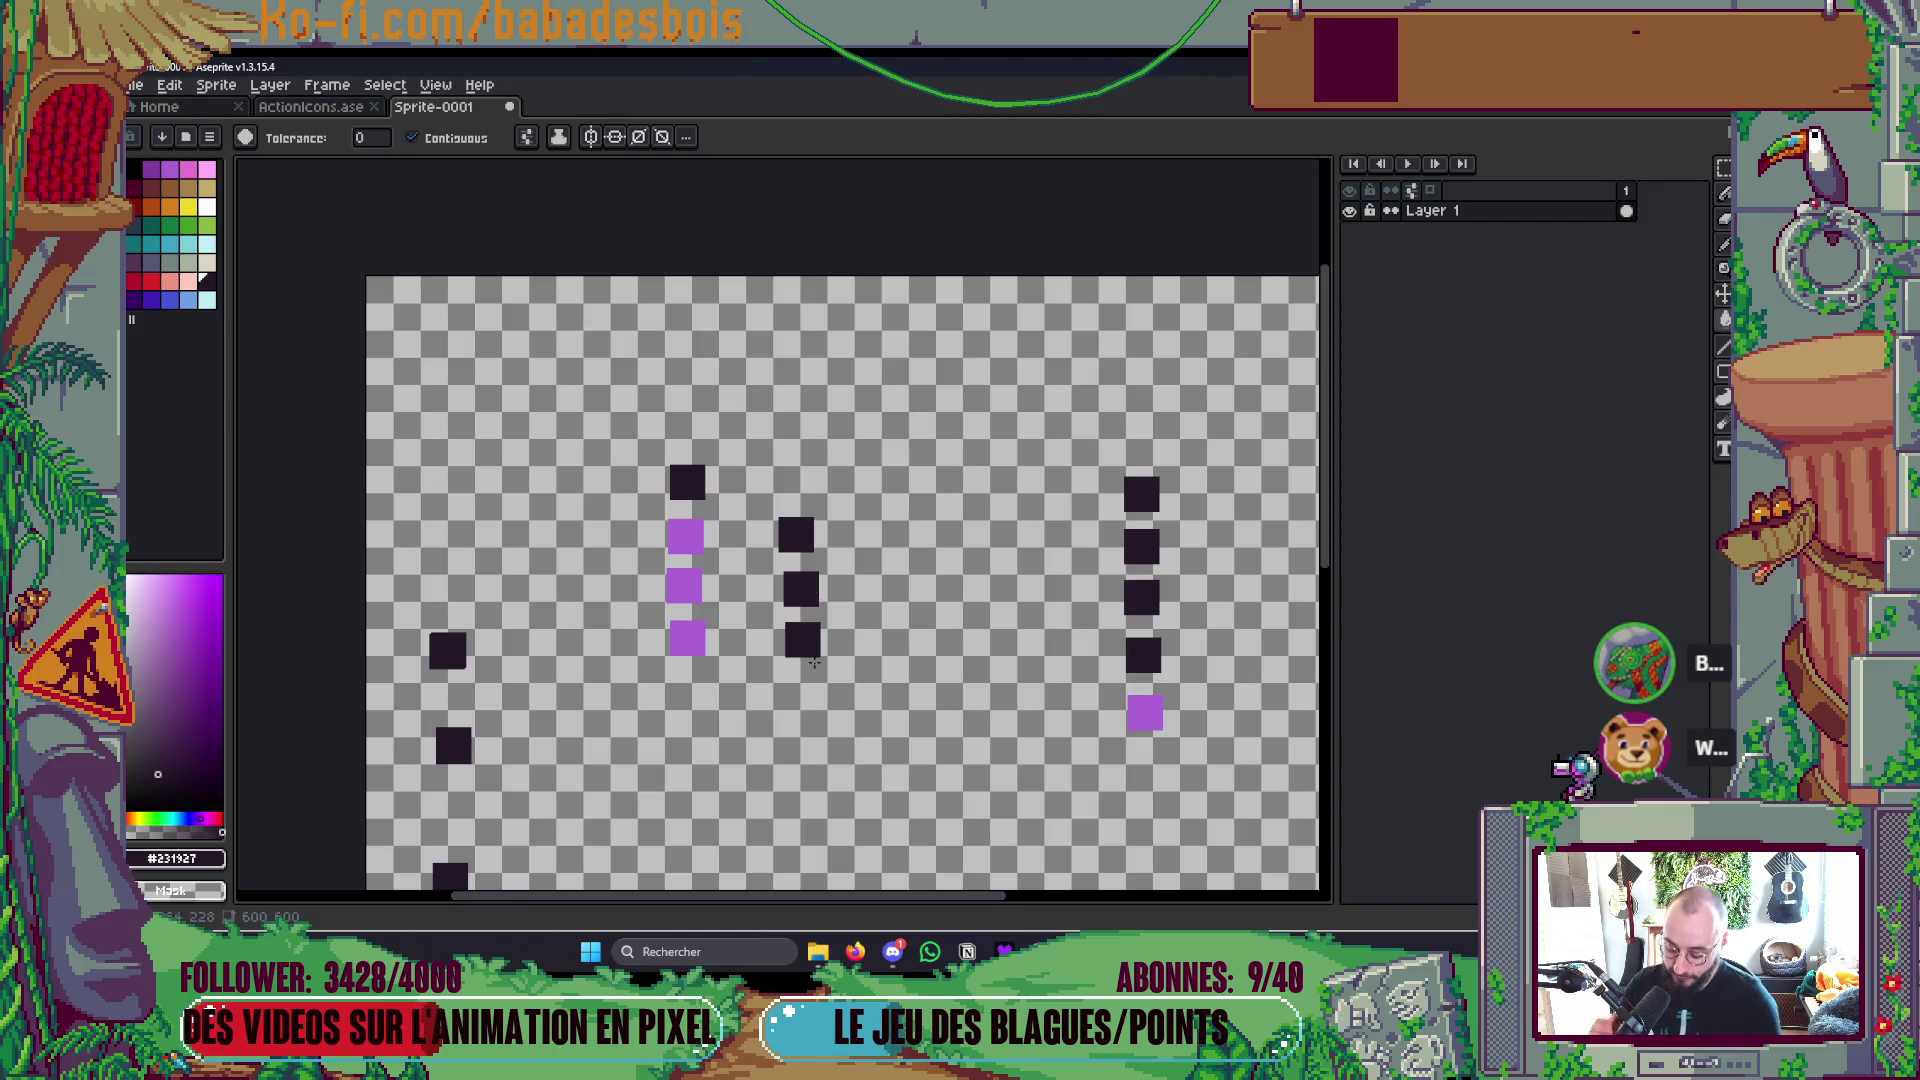
scroll(836, 690, "down", 2)
Step: Sketch a blob near the top of the canvas and bucket-fill it blue
key("i")
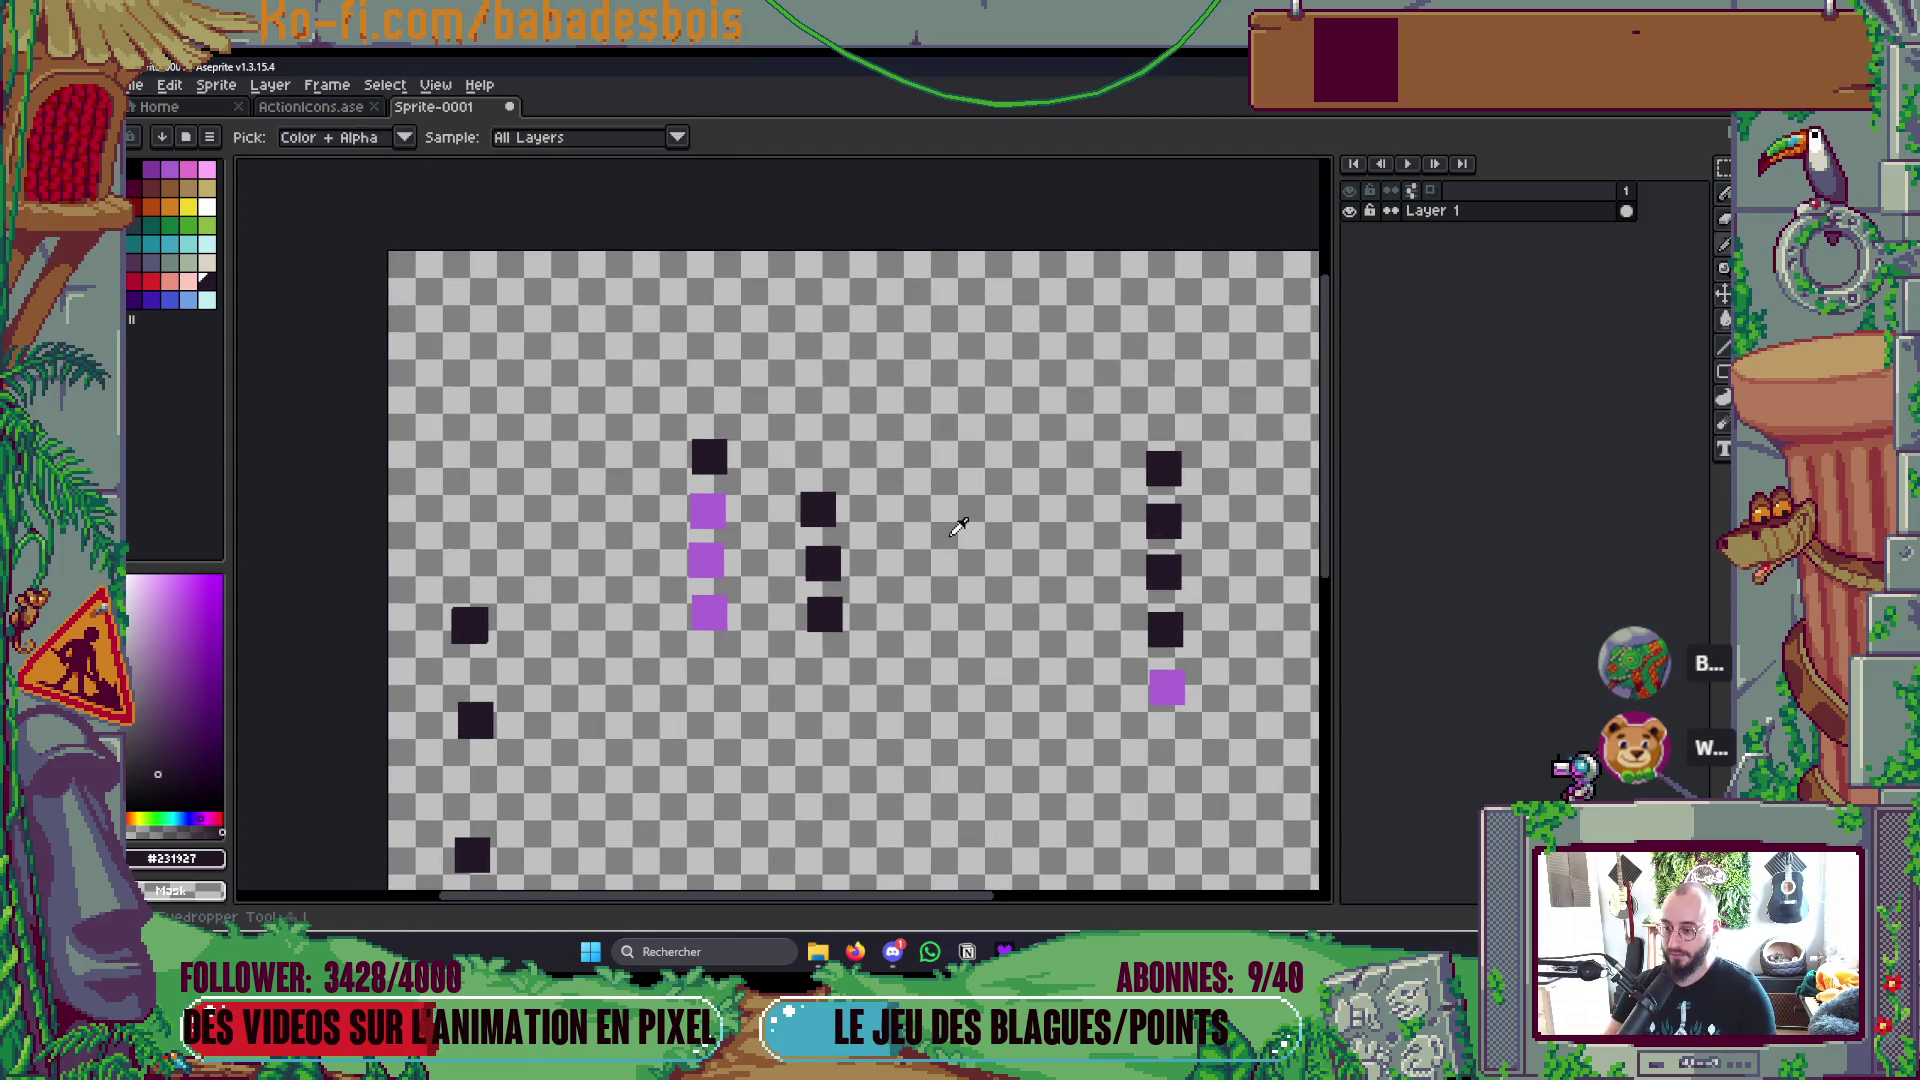
left_click(737, 485)
key("b")
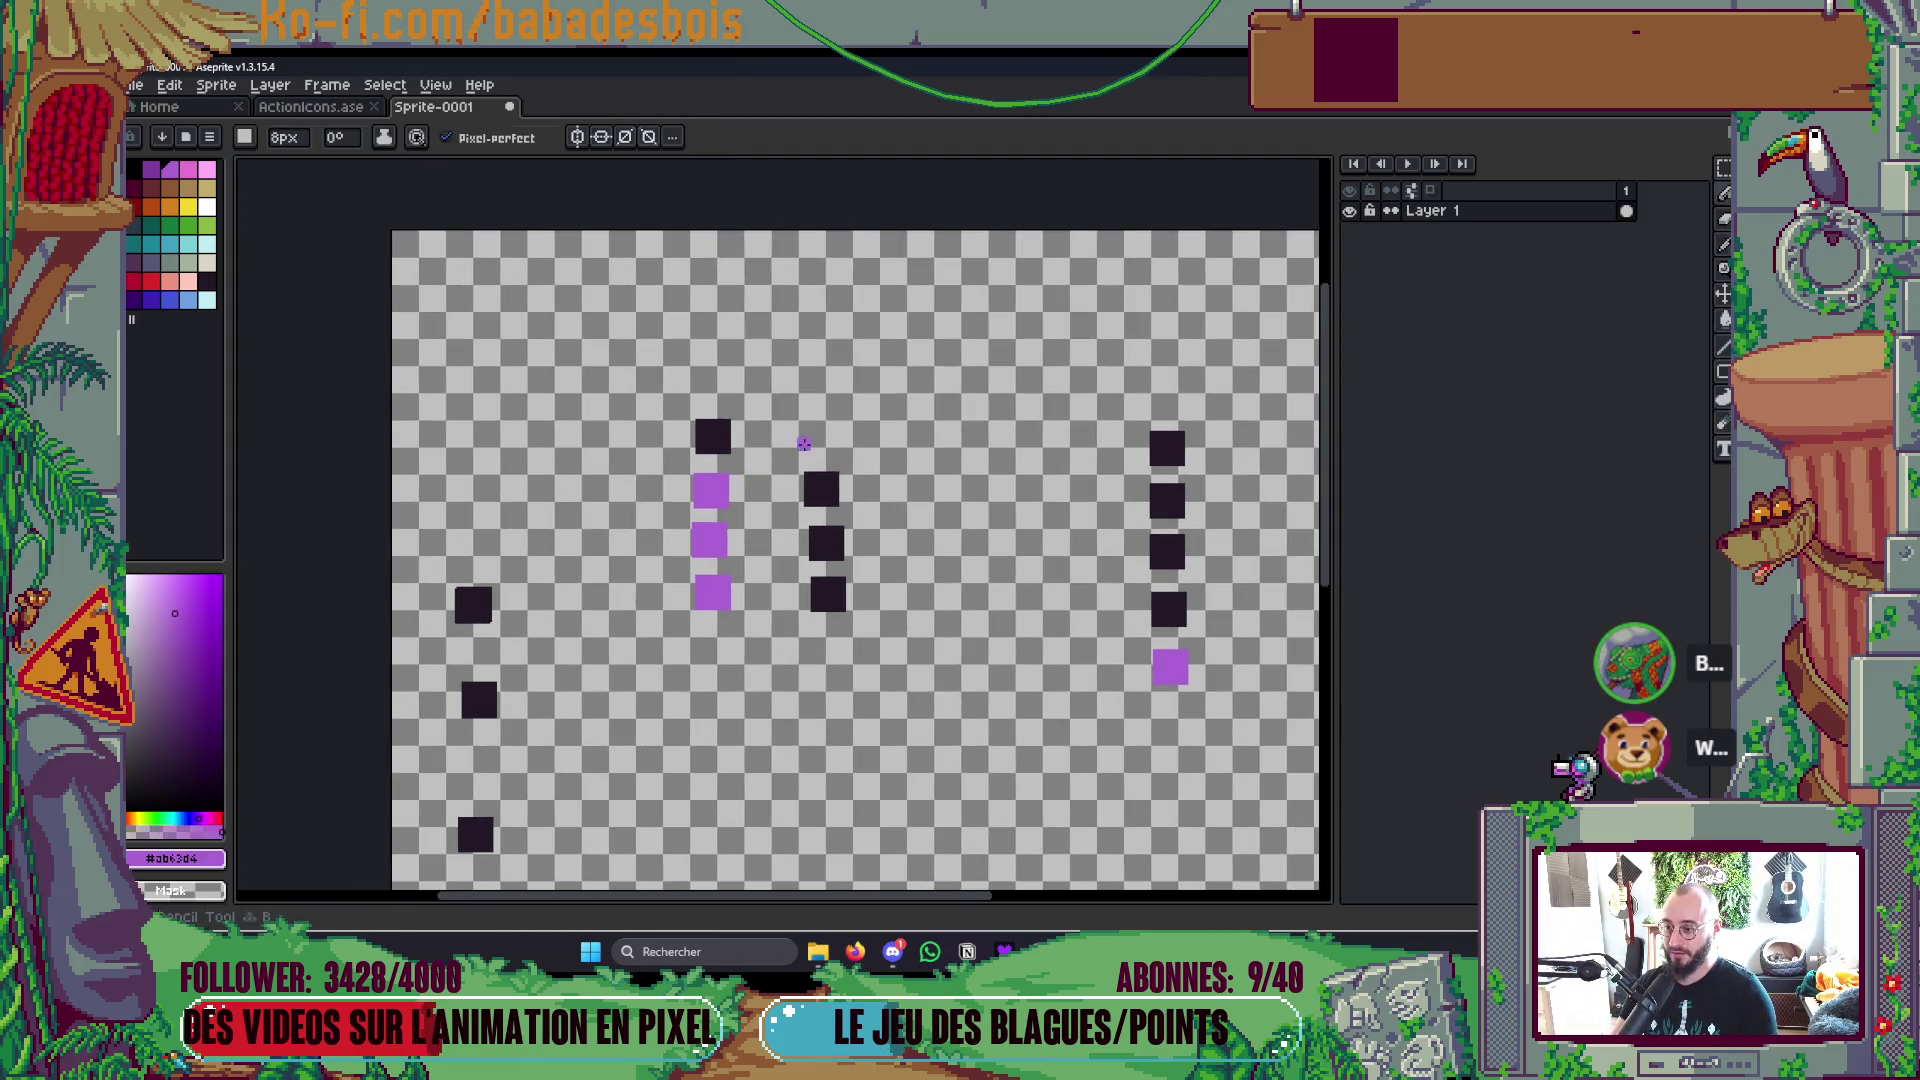
mouse_move(830, 322)
left_mouse_down()
mouse_move(830, 362)
mouse_move(846, 310)
mouse_move(868, 330)
mouse_move(866, 368)
mouse_move(850, 353)
left_mouse_up()
key("ctrl+z")
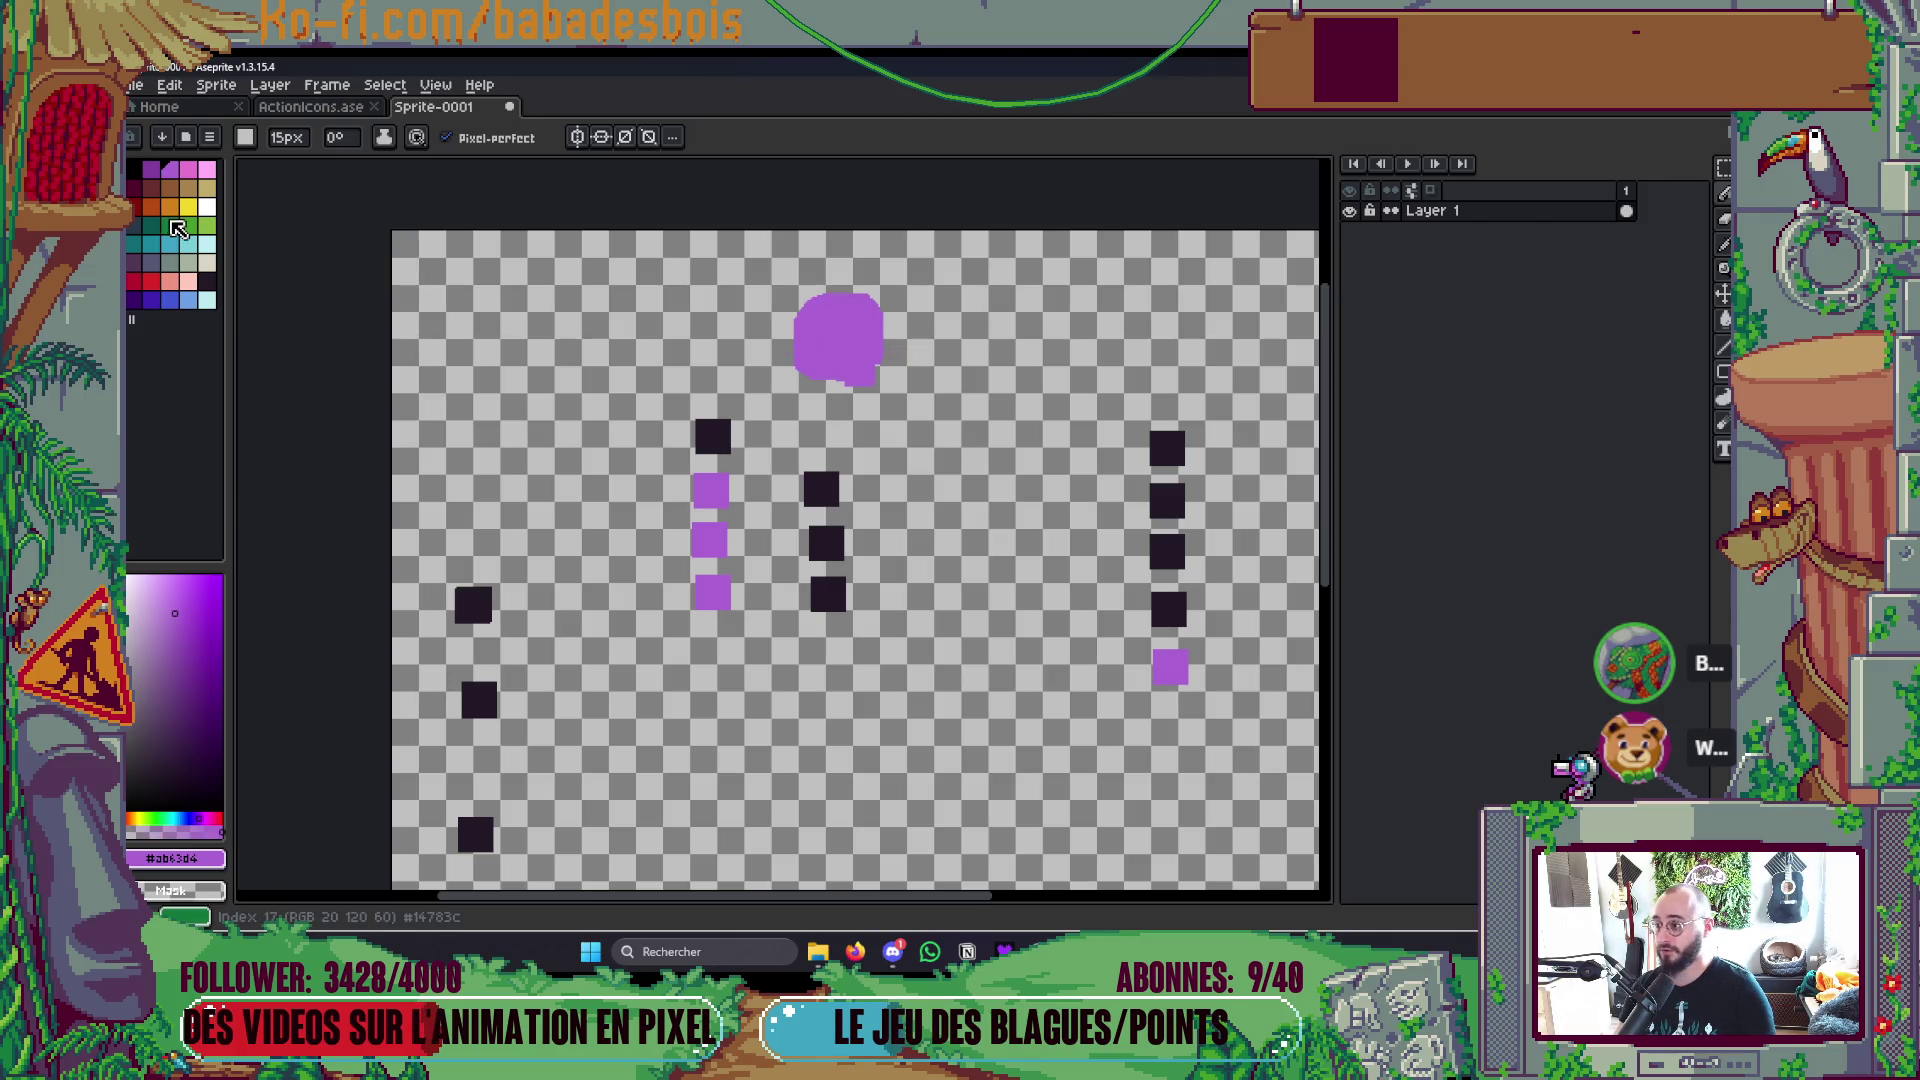
left_click(170, 243)
key("g")
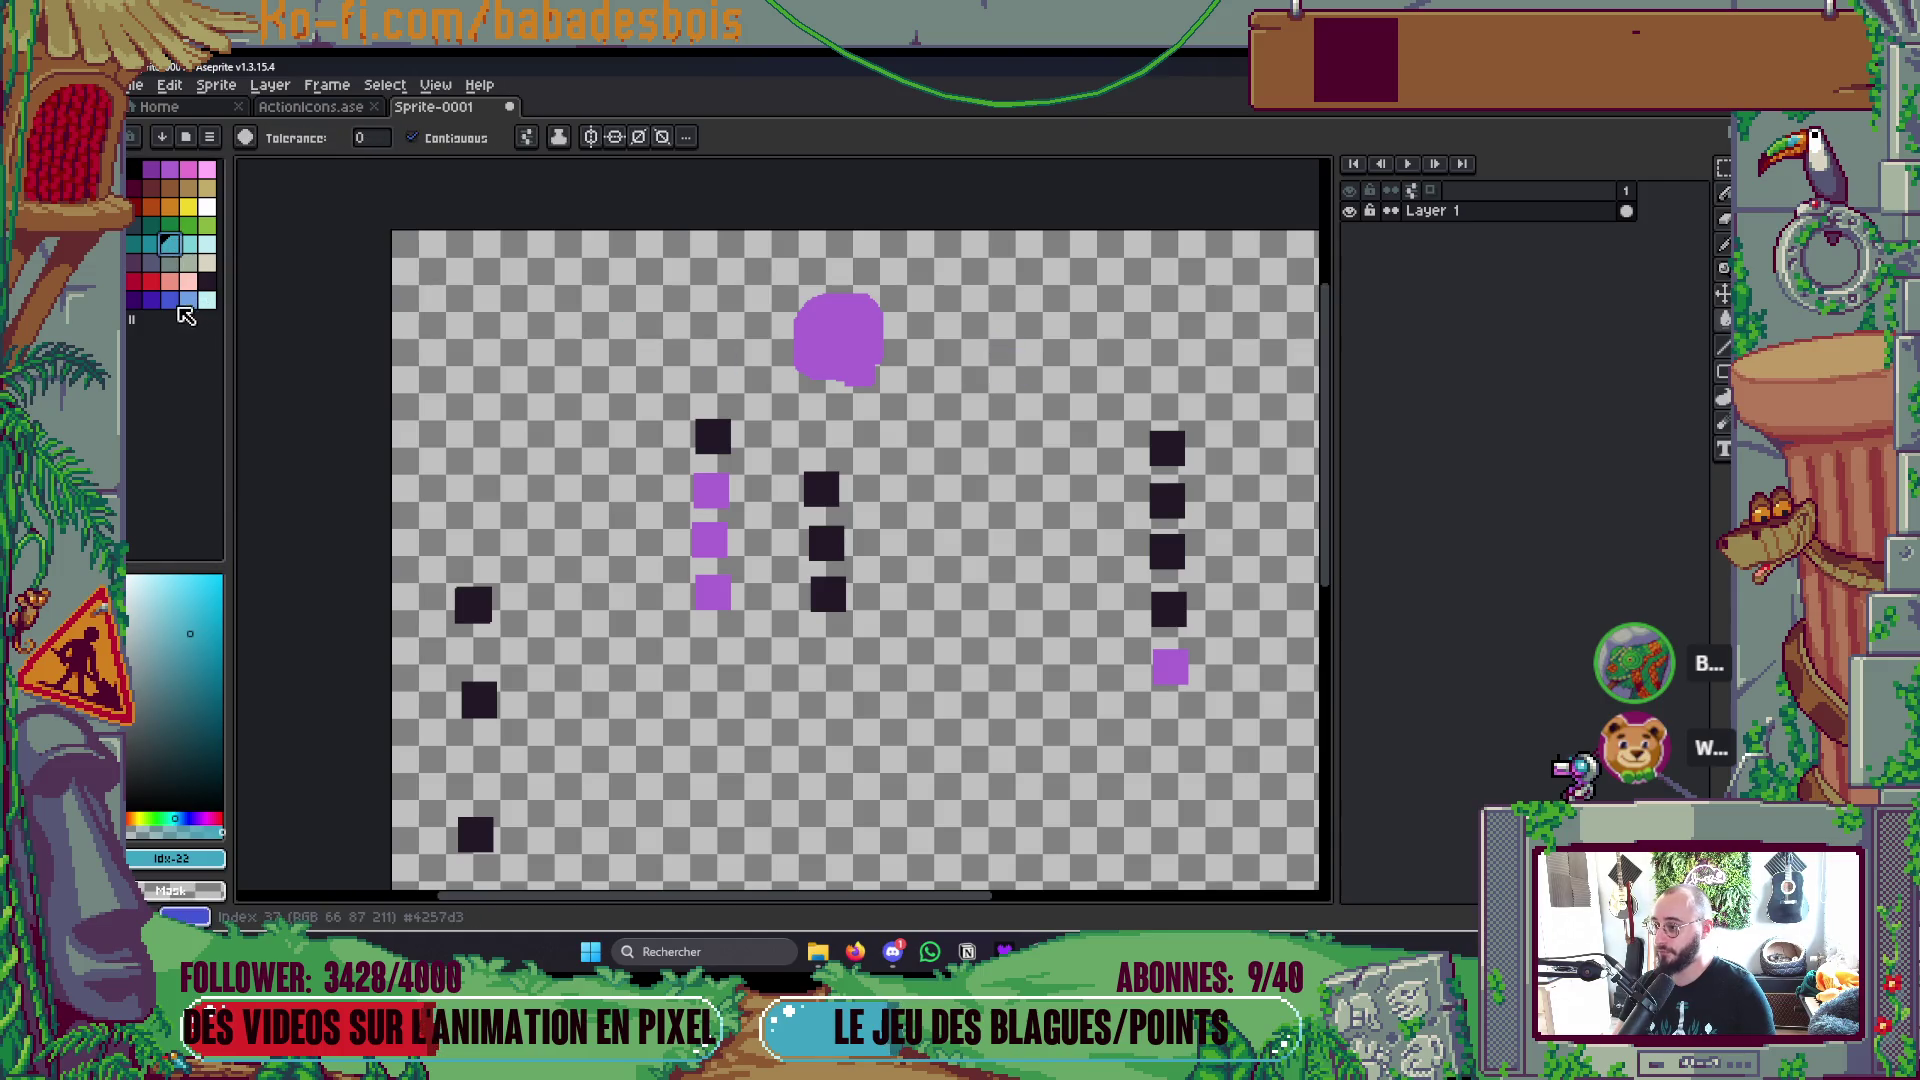
left_click(170, 300)
left_click(838, 335)
Step: Draw a dark plus sign with a smaller brush, then pick red for the next blob
key("b")
left_click(211, 283)
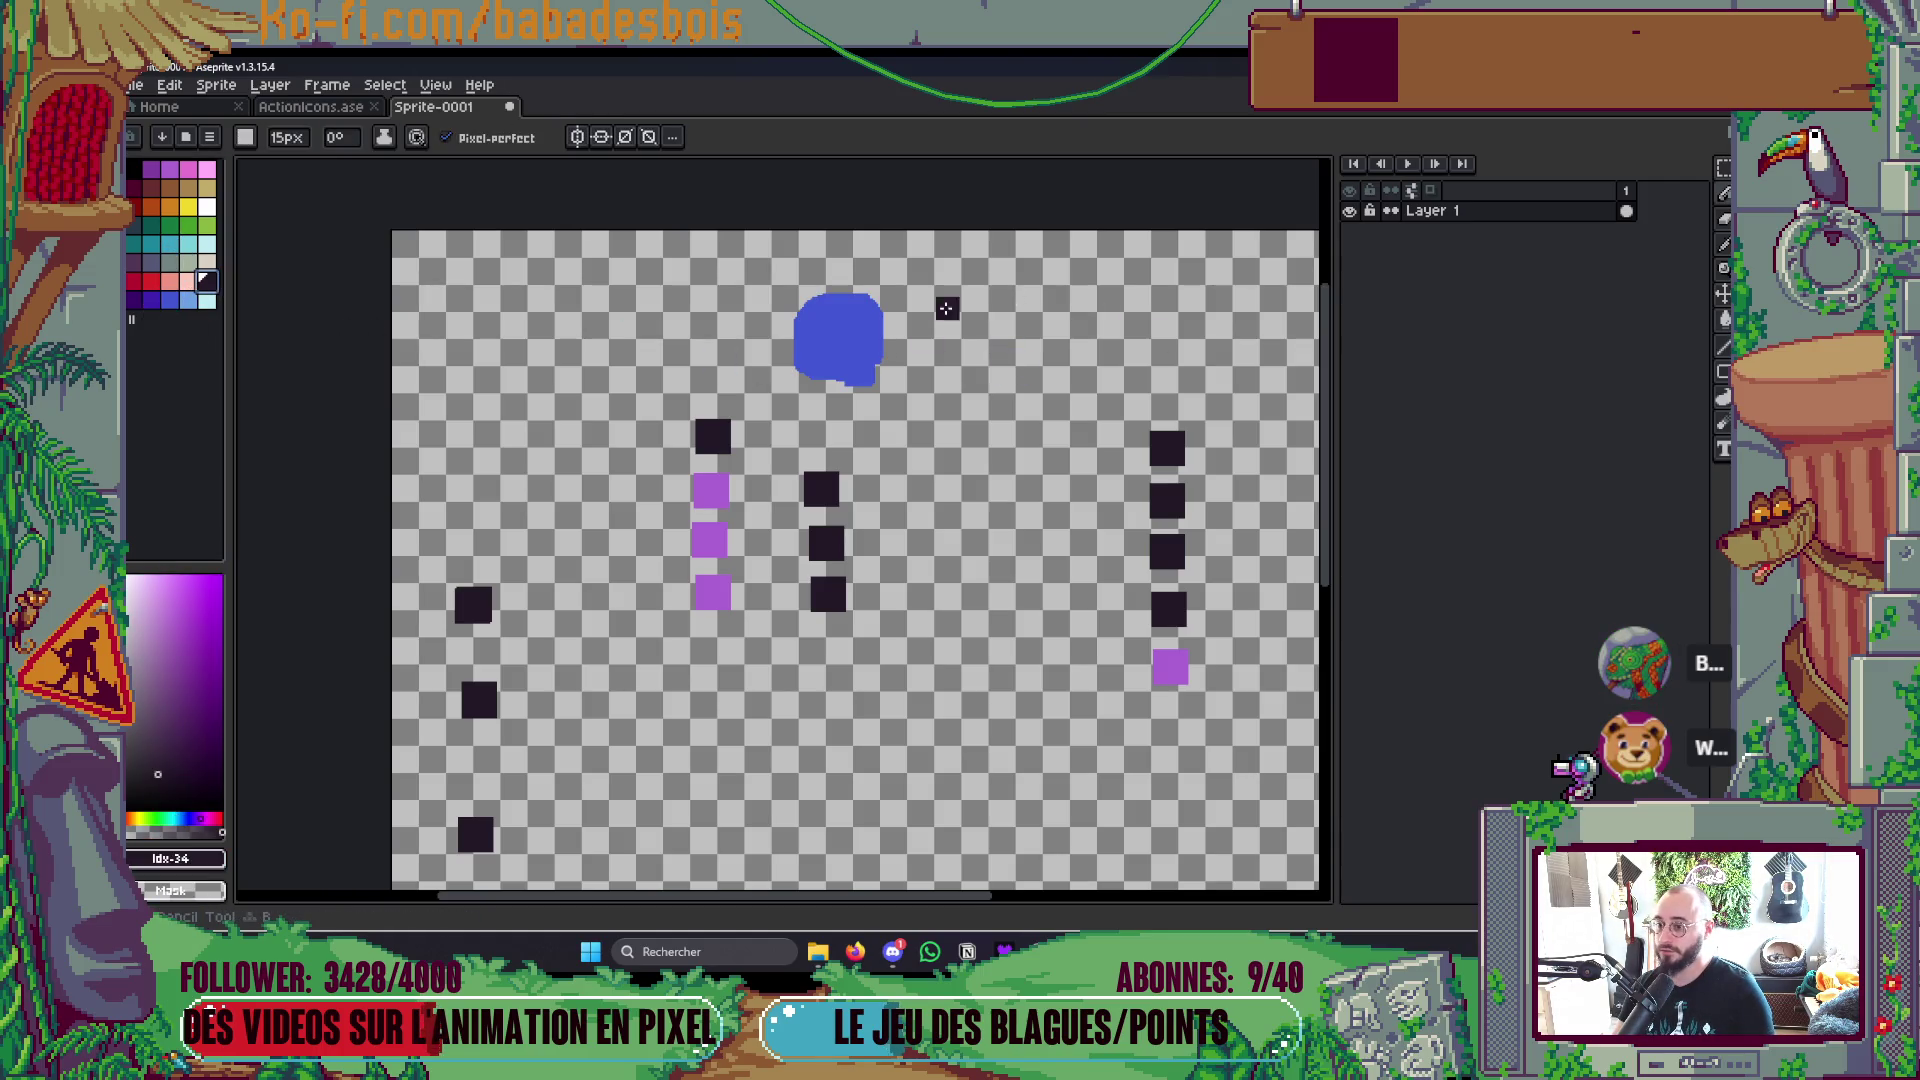
key("minus")
key("minus")
key("minus")
mouse_move(962, 298)
left_mouse_down()
mouse_move(952, 358)
mouse_move(1093, 309)
mouse_move(1115, 390)
mouse_move(1068, 345)
mouse_move(1058, 358)
mouse_move(1095, 328)
left_mouse_up()
left_click(150, 281)
key("ctrl")
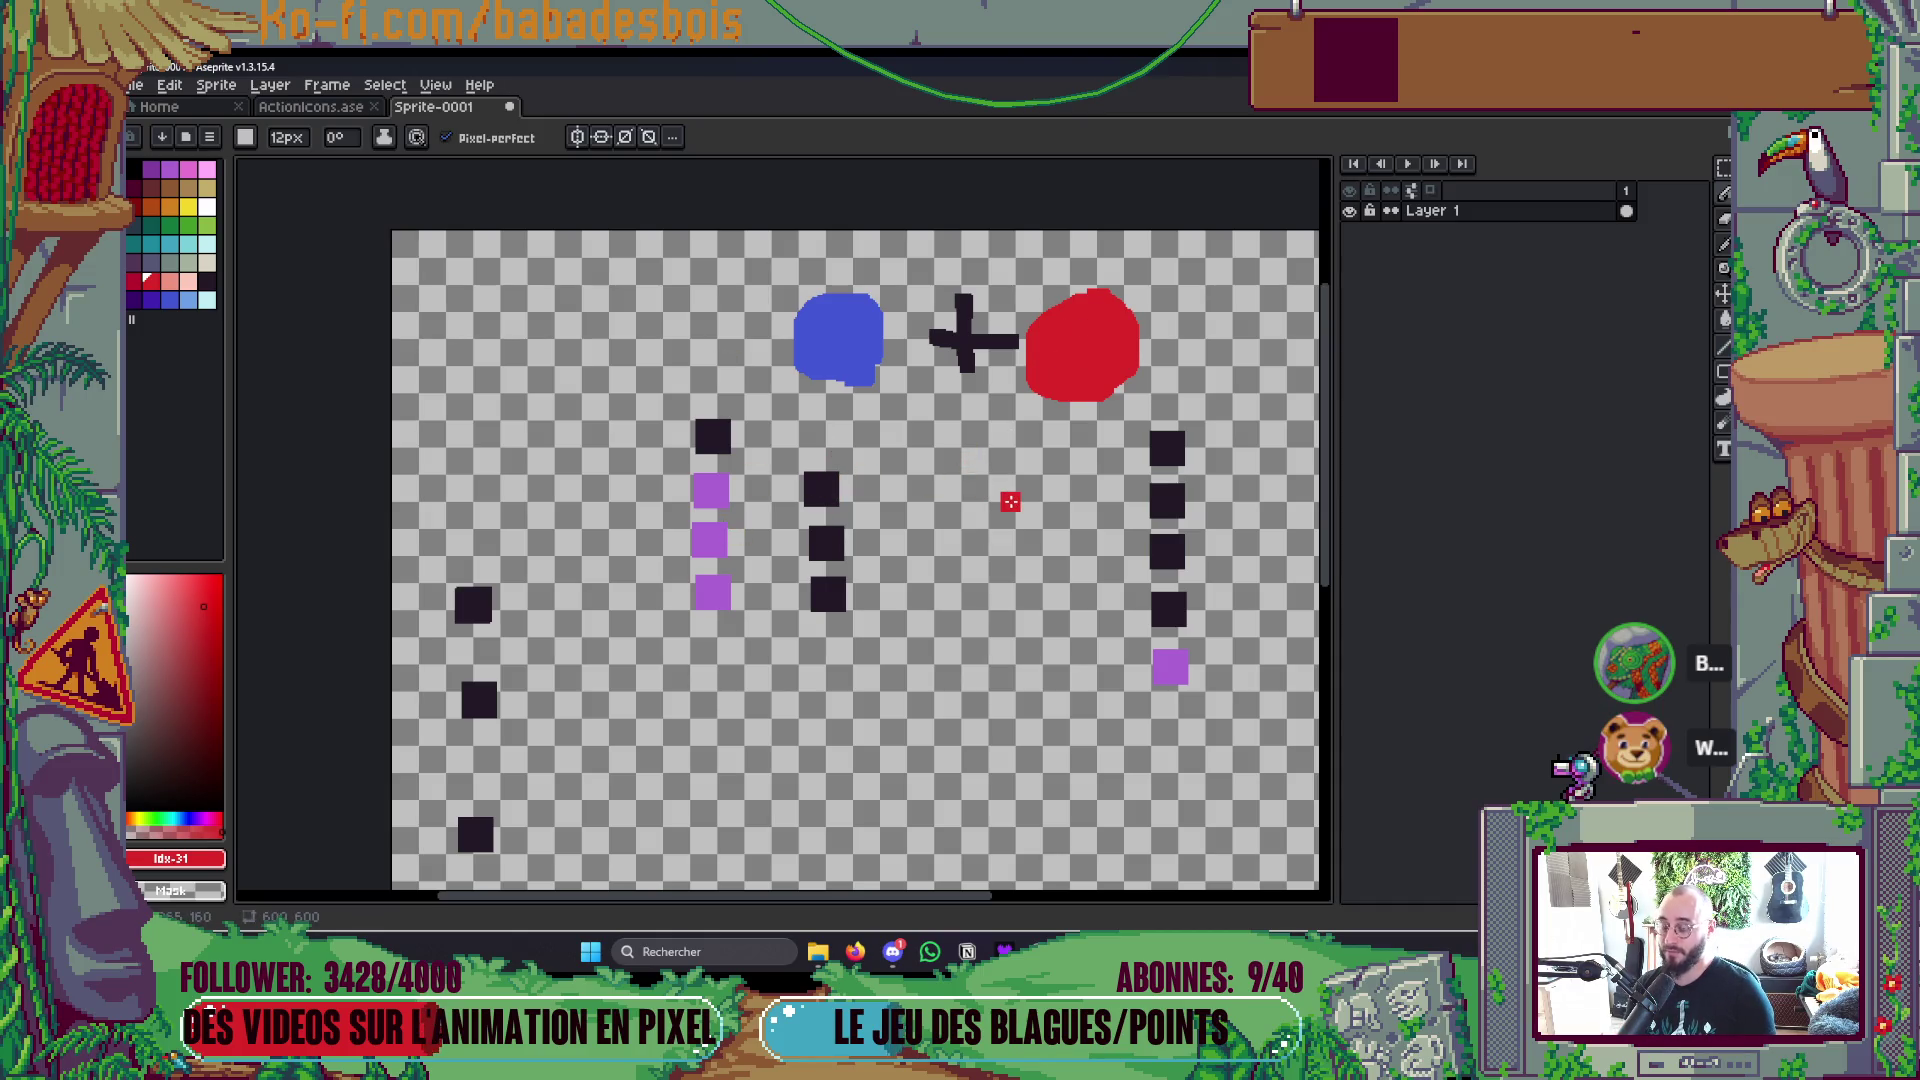
key("minus")
key("minus")
key("minus")
key("minus")
key("minus")
key("minus")
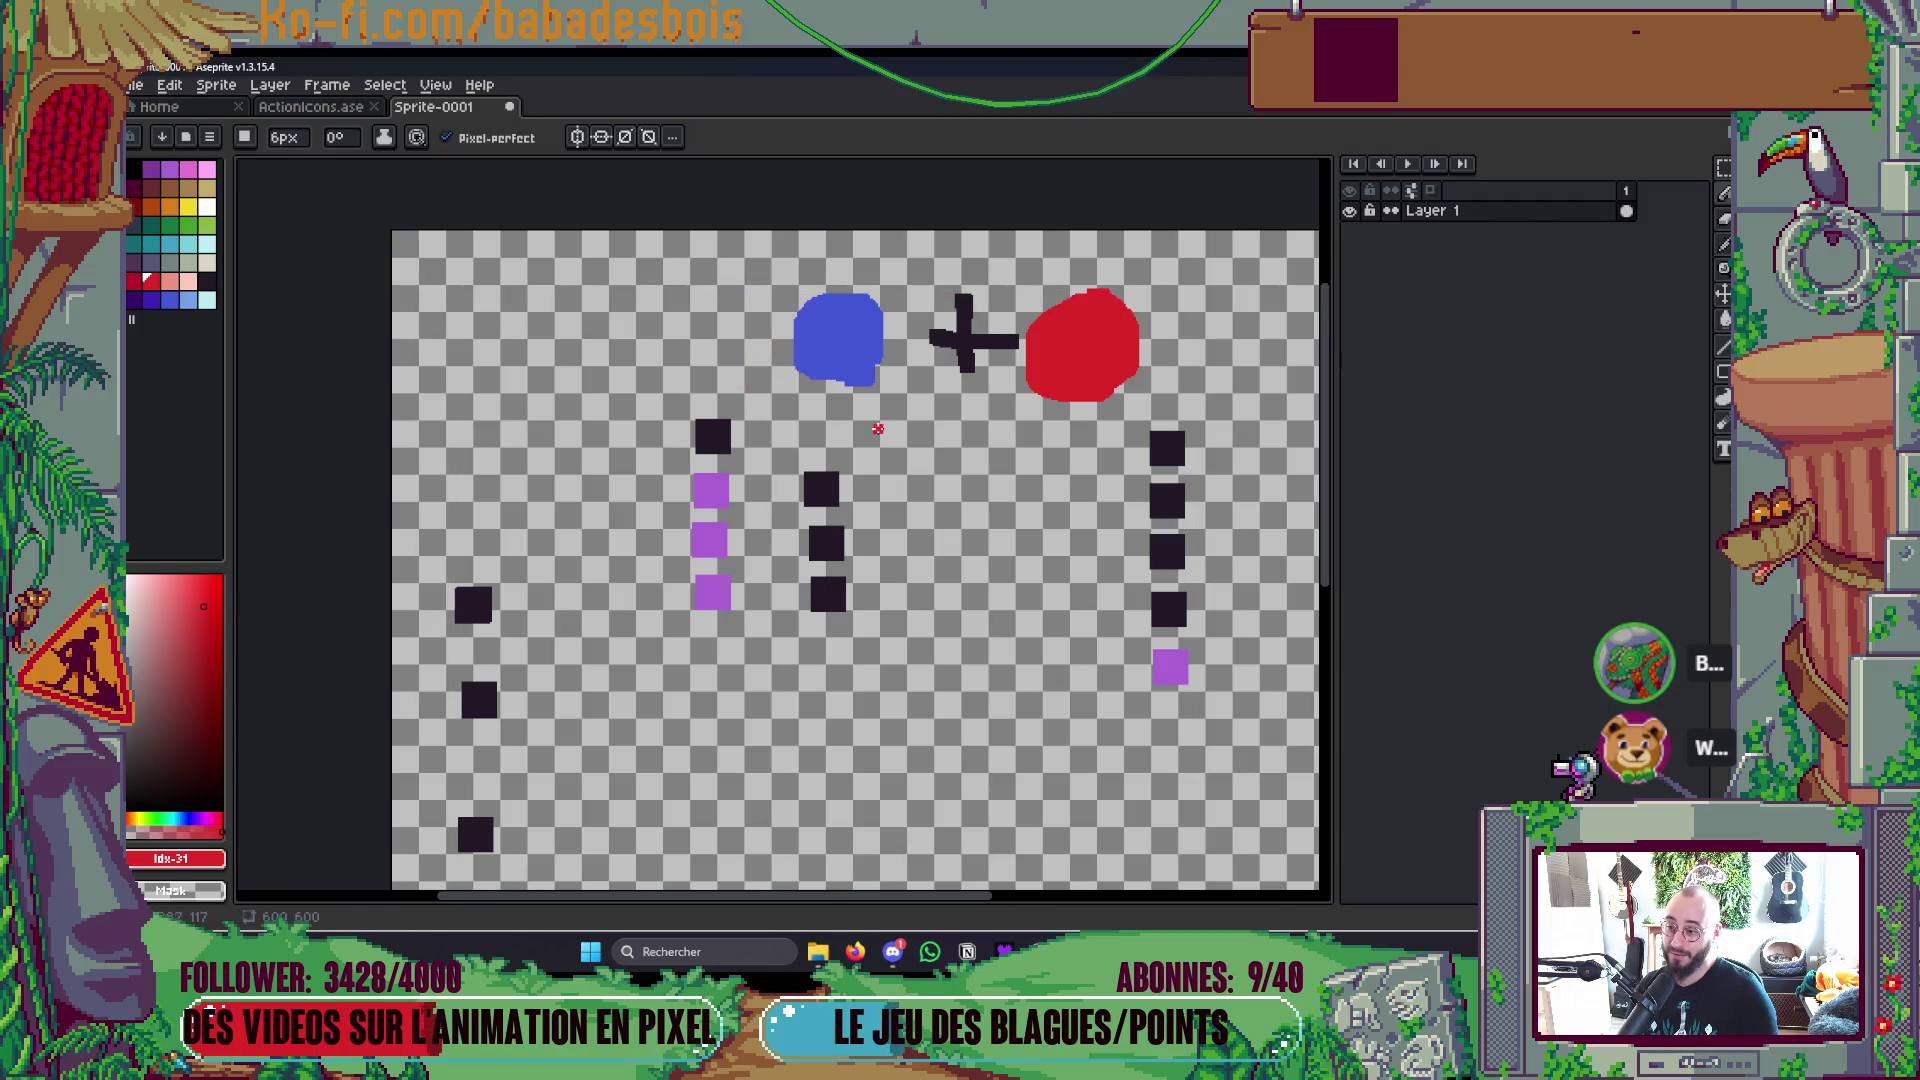
Step: Draw a red curved arrow toward the left column, then undo the extra curve and the arrow
mouse_move(762, 345)
left_mouse_down()
mouse_move(510, 510)
mouse_move(502, 546)
left_mouse_up()
left_click_drag(510, 456, 562, 512)
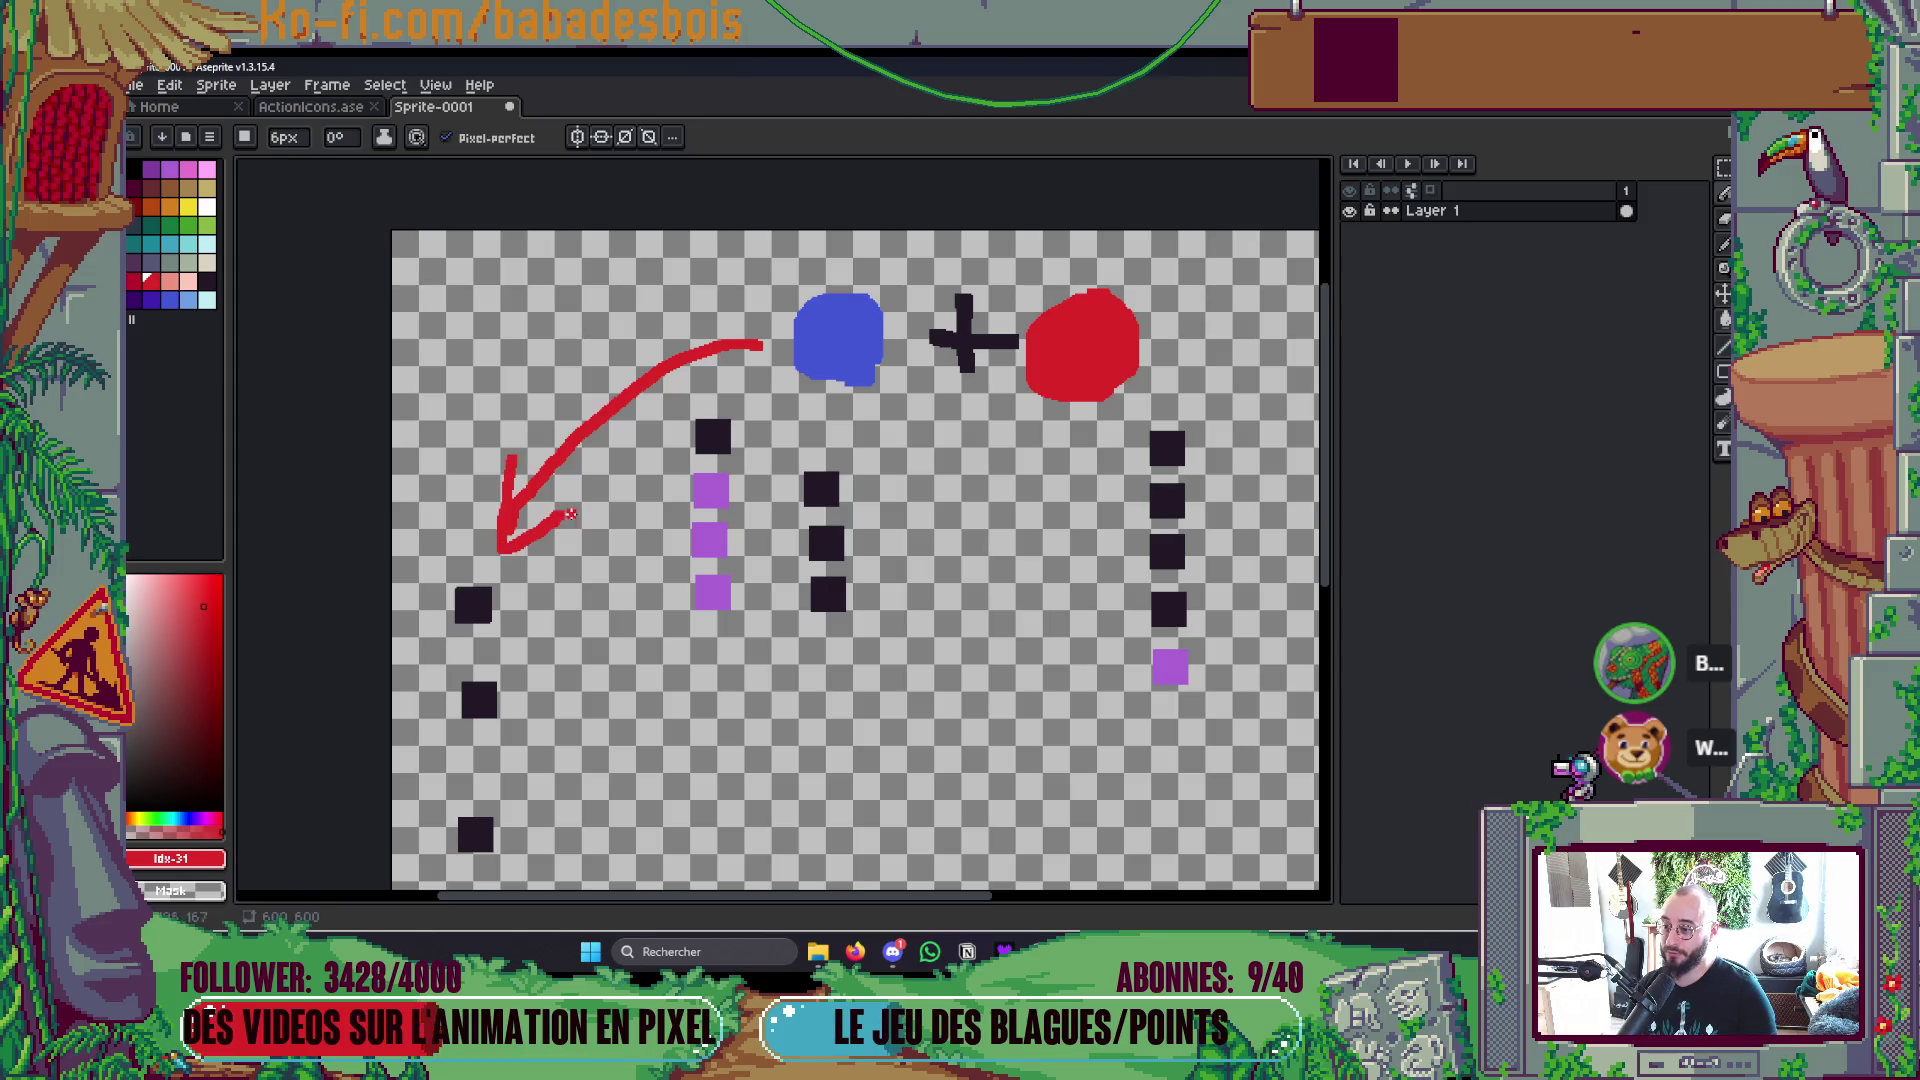
mouse_move(699, 298)
left_mouse_down()
mouse_move(636, 324)
mouse_move(517, 288)
left_mouse_up()
key("ctrl+z")
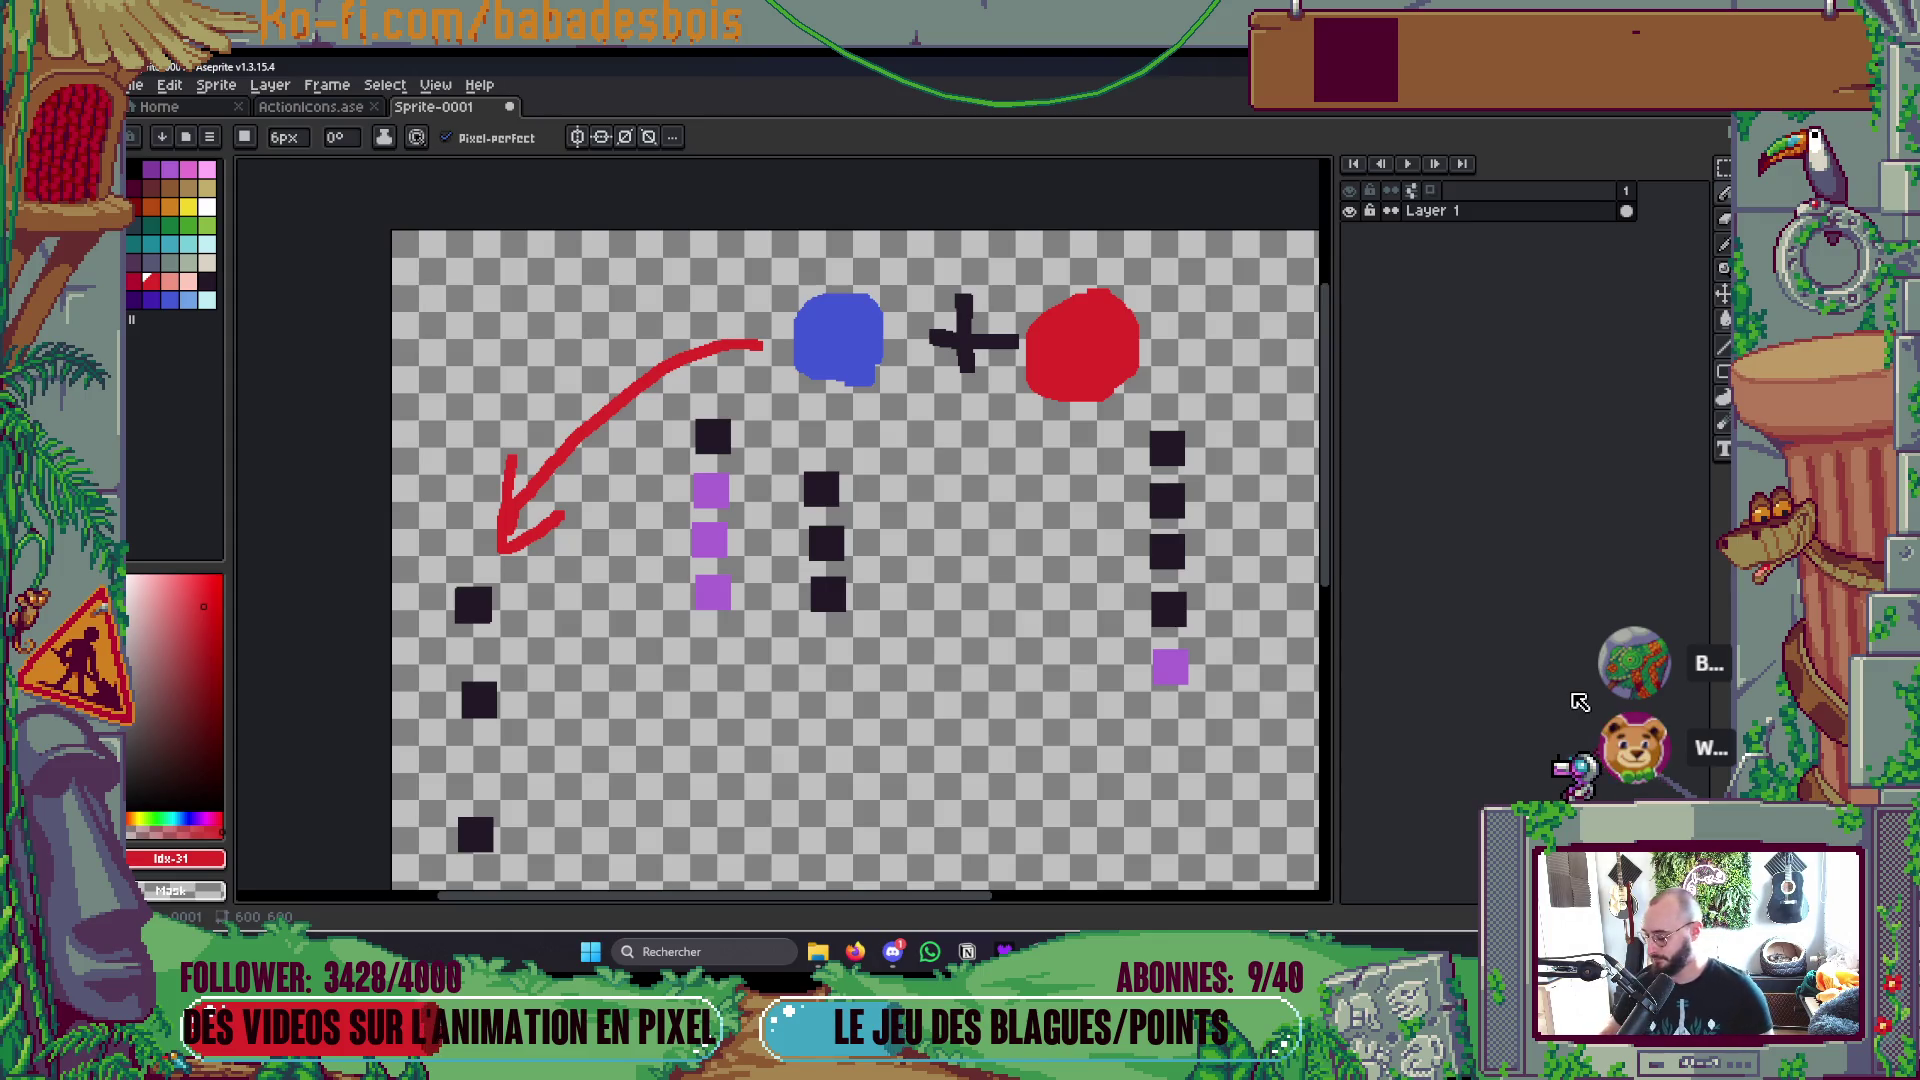
key("ctrl+z")
key("ctrl+z")
key("ctrl+z")
Step: Draw a dark equals sign to the right of the red blob
left_click_drag(1012, 468, 962, 487)
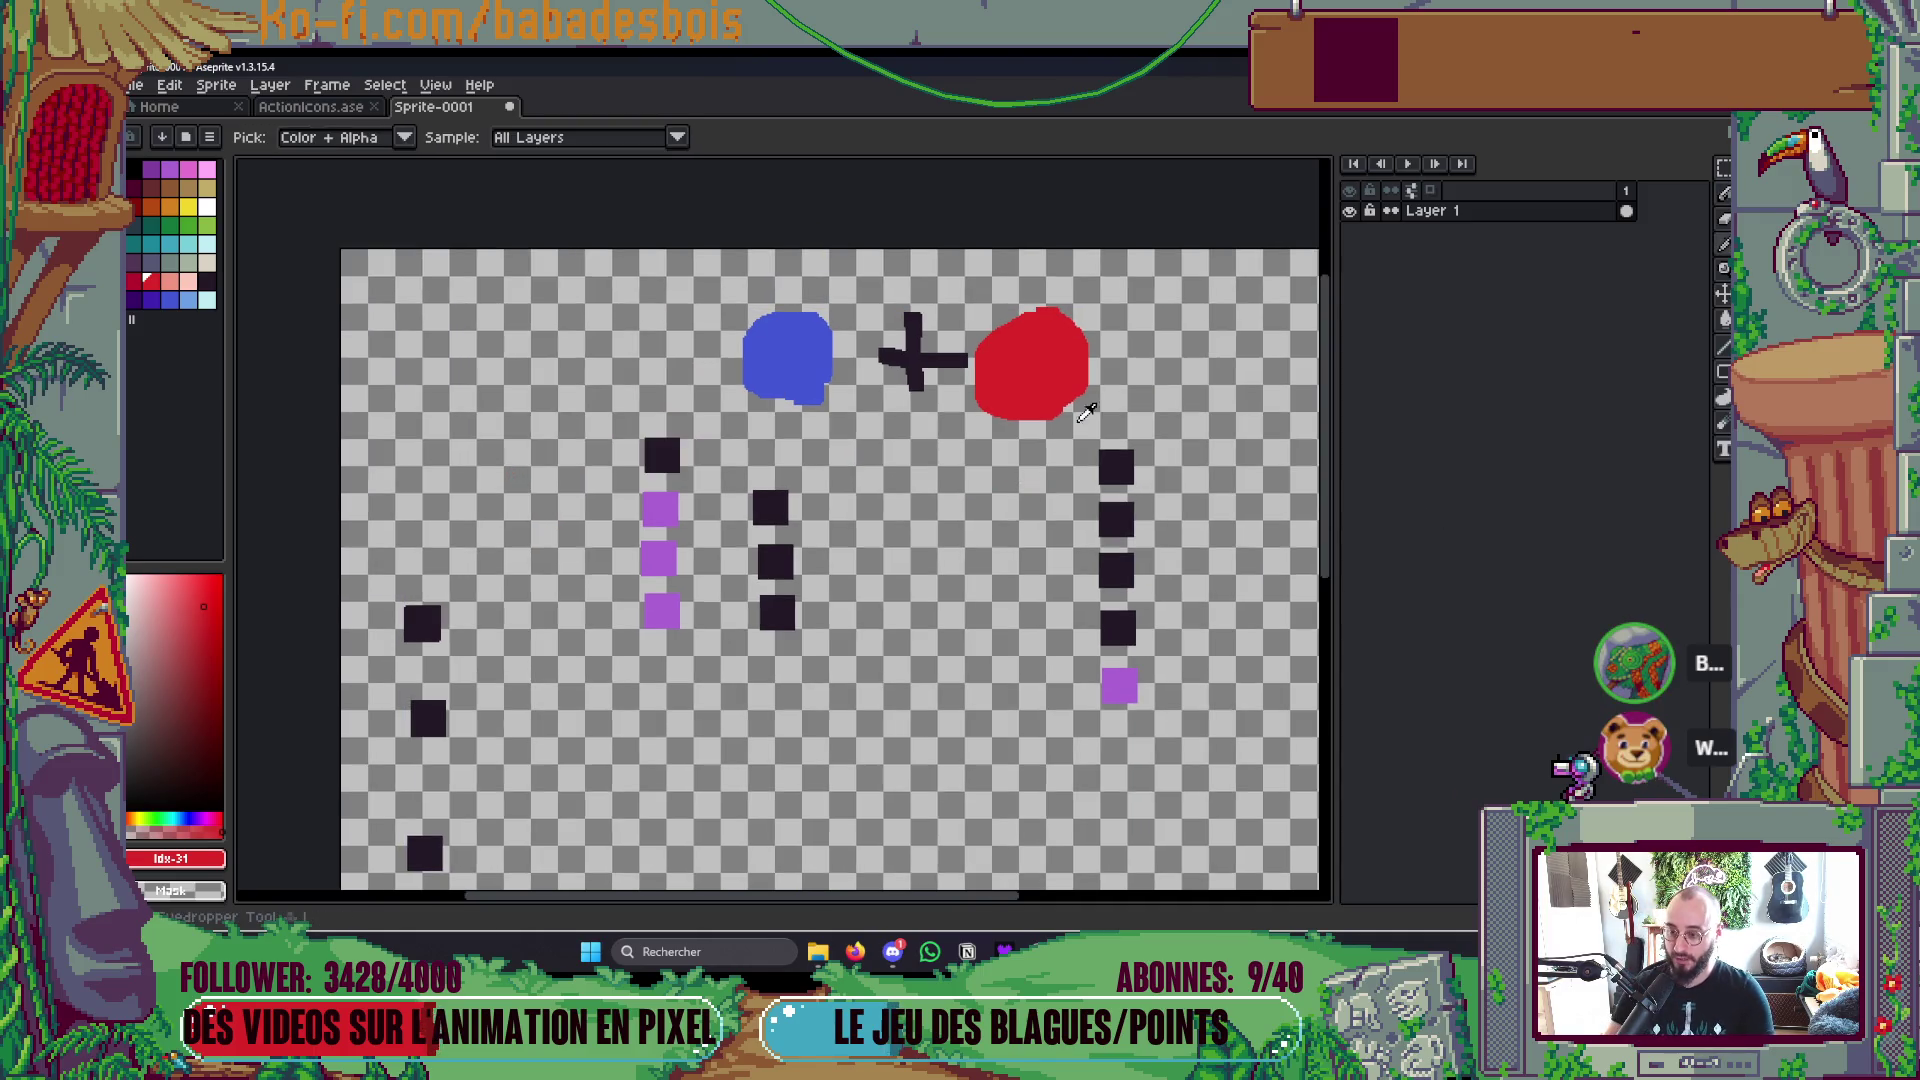
left_click(935, 355, "alt")
mouse_move(1127, 350)
left_mouse_down()
mouse_move(1157, 350)
mouse_move(1150, 392)
mouse_move(1170, 384)
left_mouse_up()
key("ctrl+z")
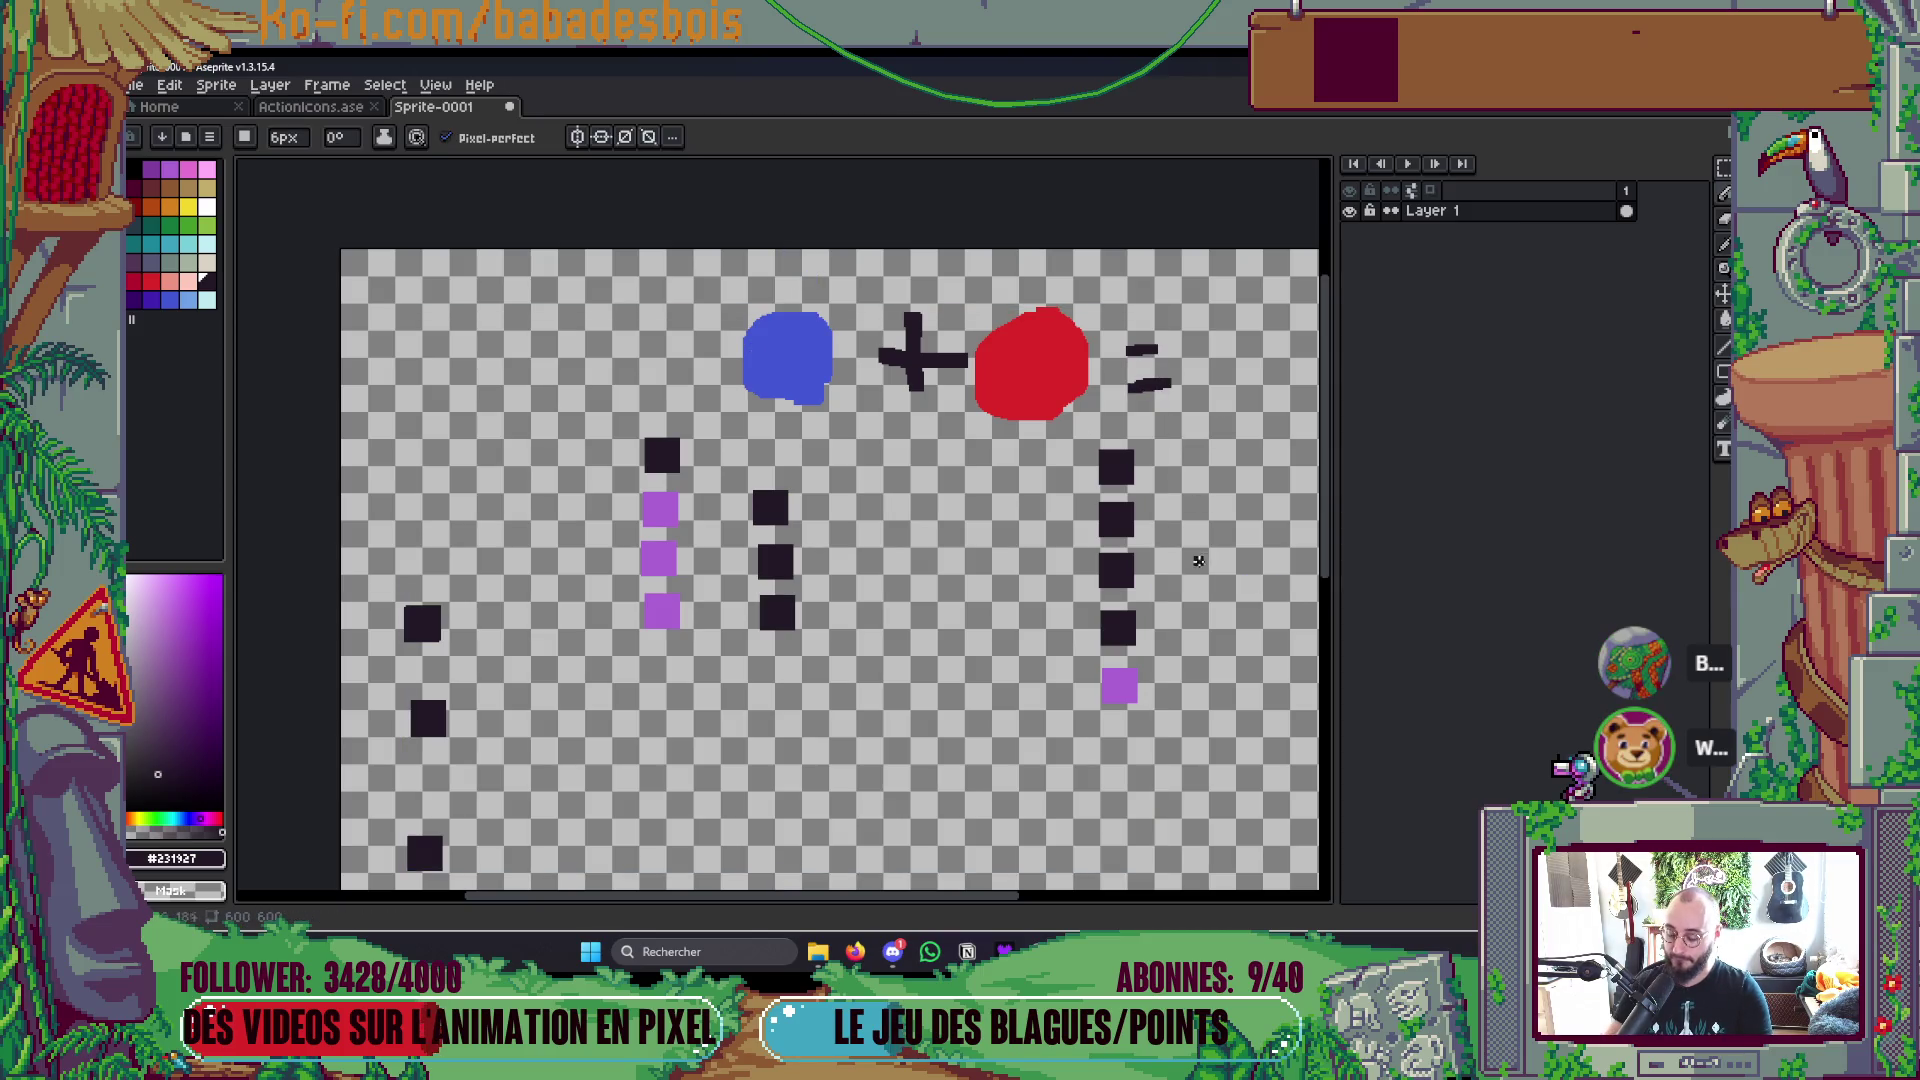
Step: Draw a purple ellipse after the equals sign and fill it solid
left_click(1120, 686, "alt")
left_click_drag(1167, 505, 1031, 503)
mouse_move(1125, 300)
left_mouse_down()
mouse_move(1088, 355)
mouse_move(1150, 305)
mouse_move(1108, 332)
left_mouse_up()
key("g")
left_click(1108, 332)
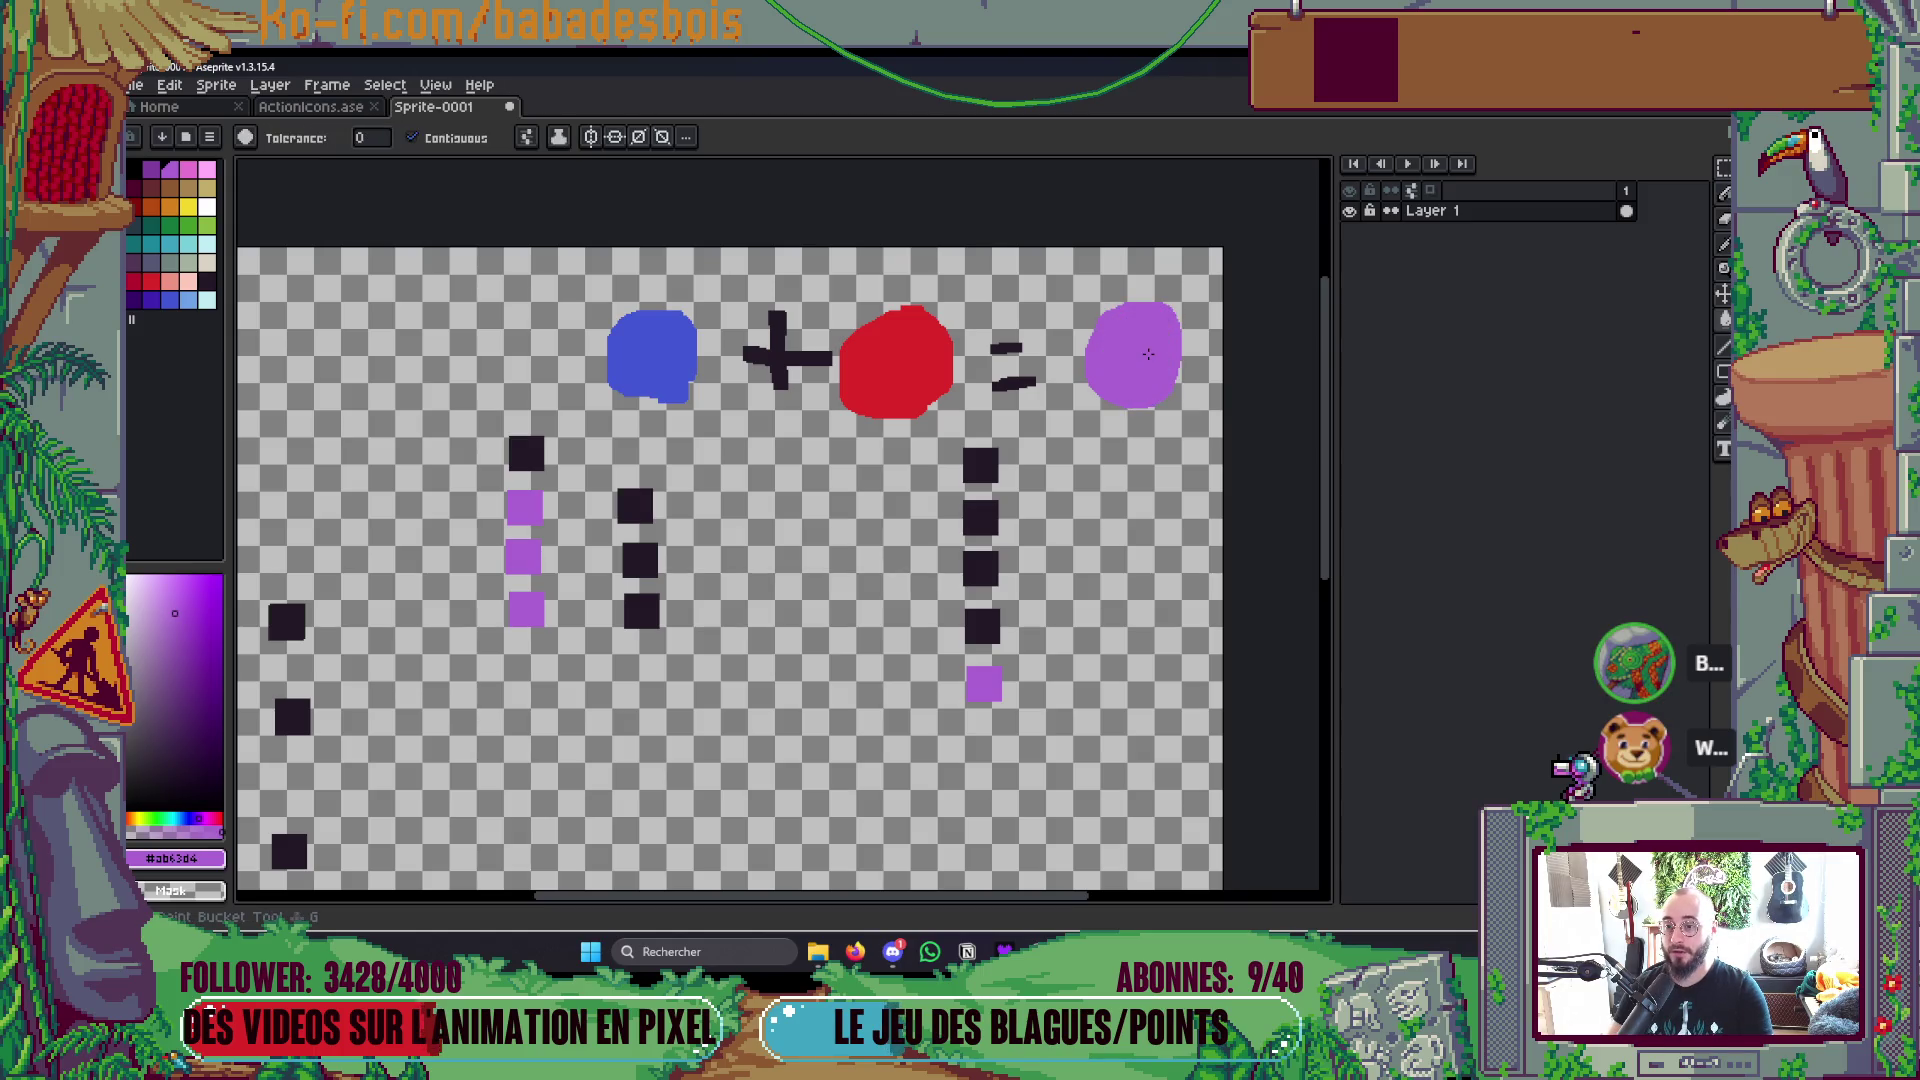
scroll(1147, 335, "left", 3)
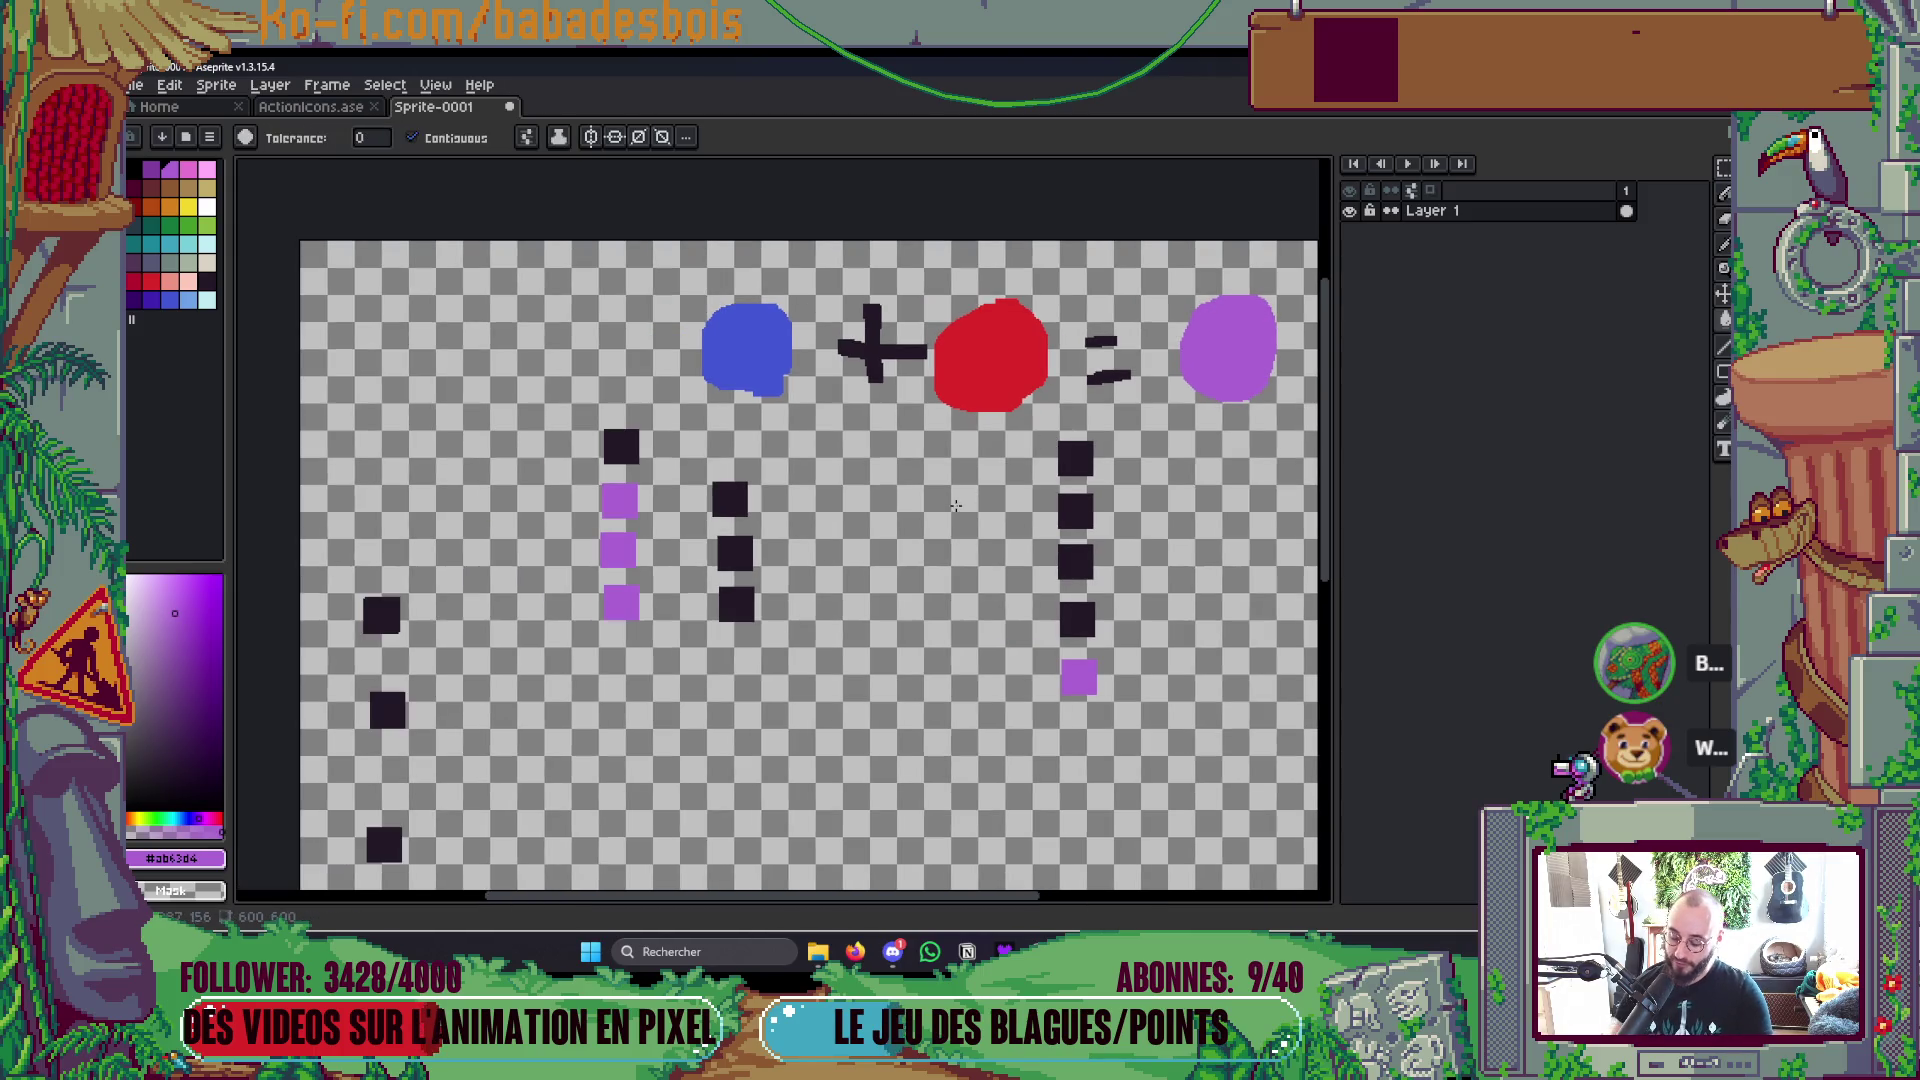
Step: Draw a purple bracket under the blobs and label it 2, 3 and 4
key("b")
mouse_move(686, 363)
left_mouse_down()
mouse_move(686, 405)
mouse_move(1062, 425)
mouse_move(1073, 378)
mouse_move(1182, 433)
mouse_move(1277, 401)
left_mouse_up()
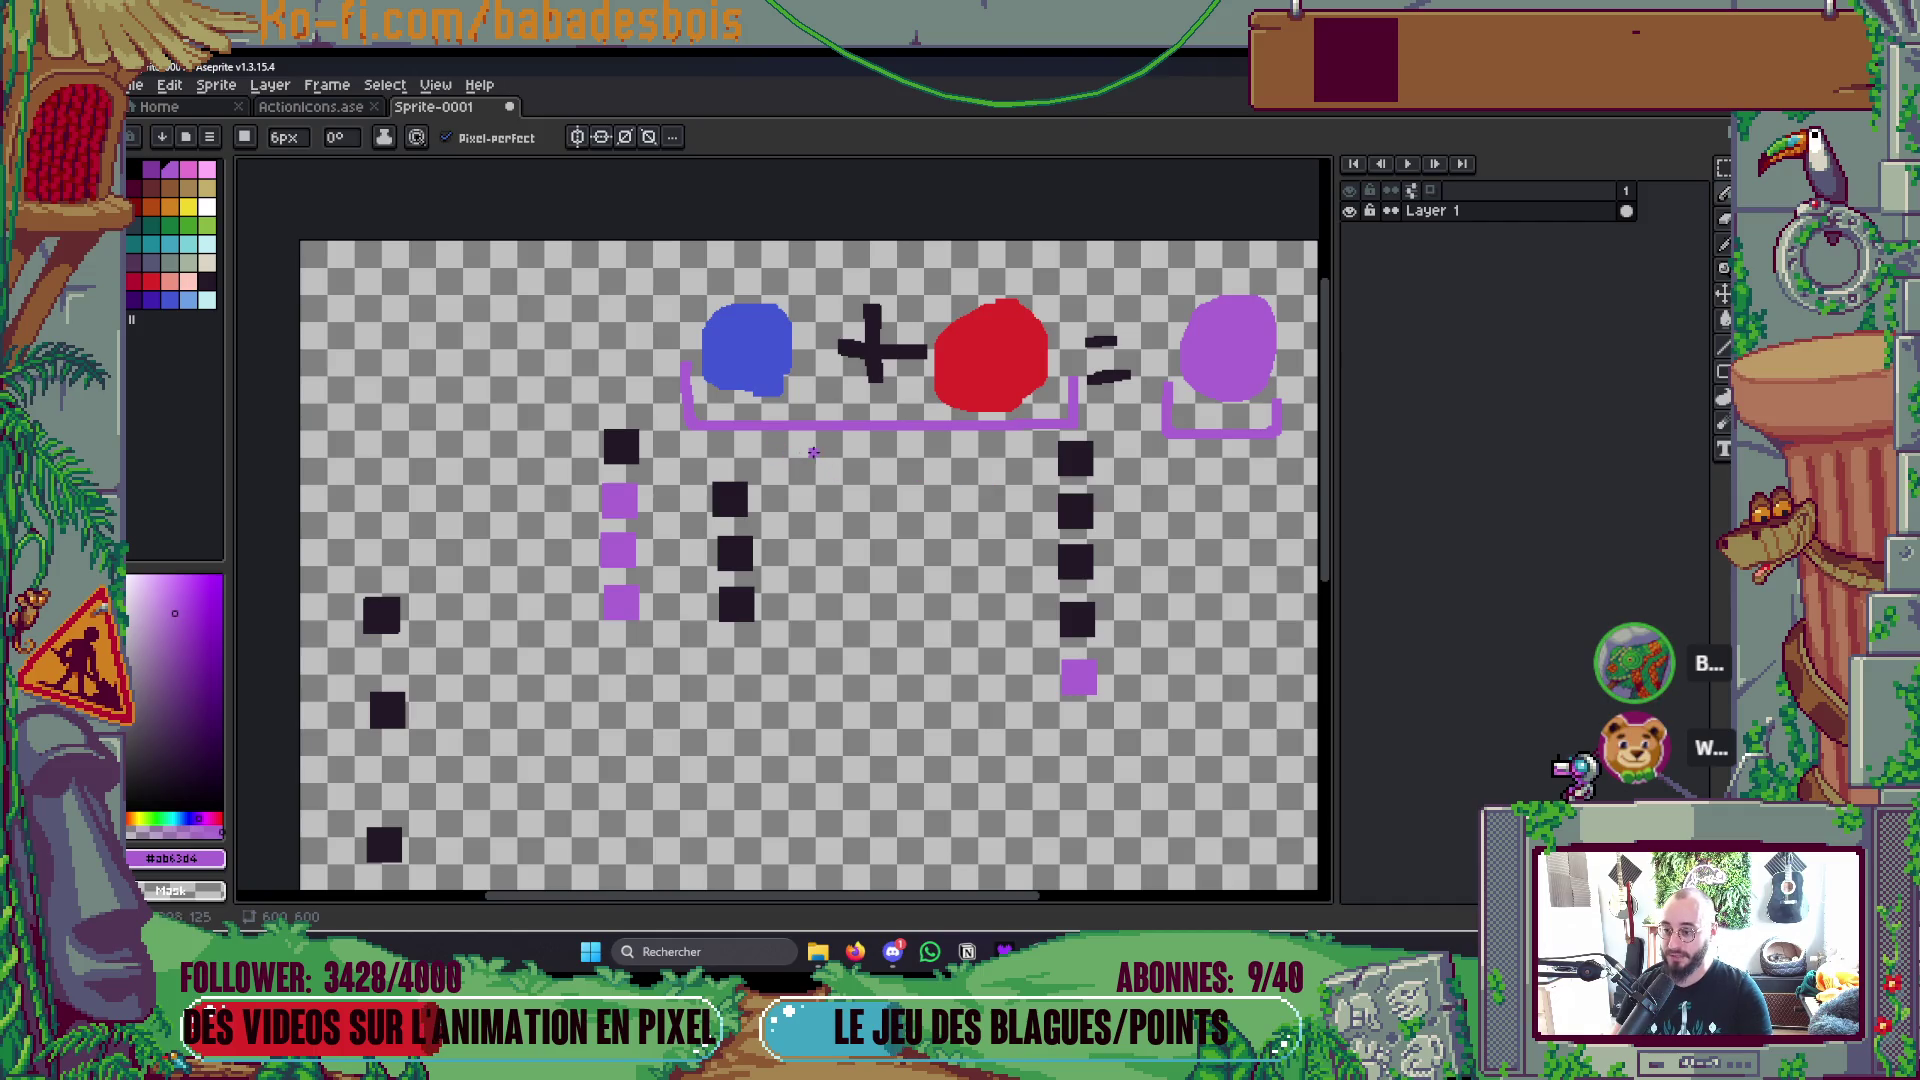
mouse_move(791, 460)
left_mouse_down()
mouse_move(840, 490)
mouse_move(990, 478)
mouse_move(930, 497)
left_mouse_up()
left_click_drag(1228, 458, 1242, 516)
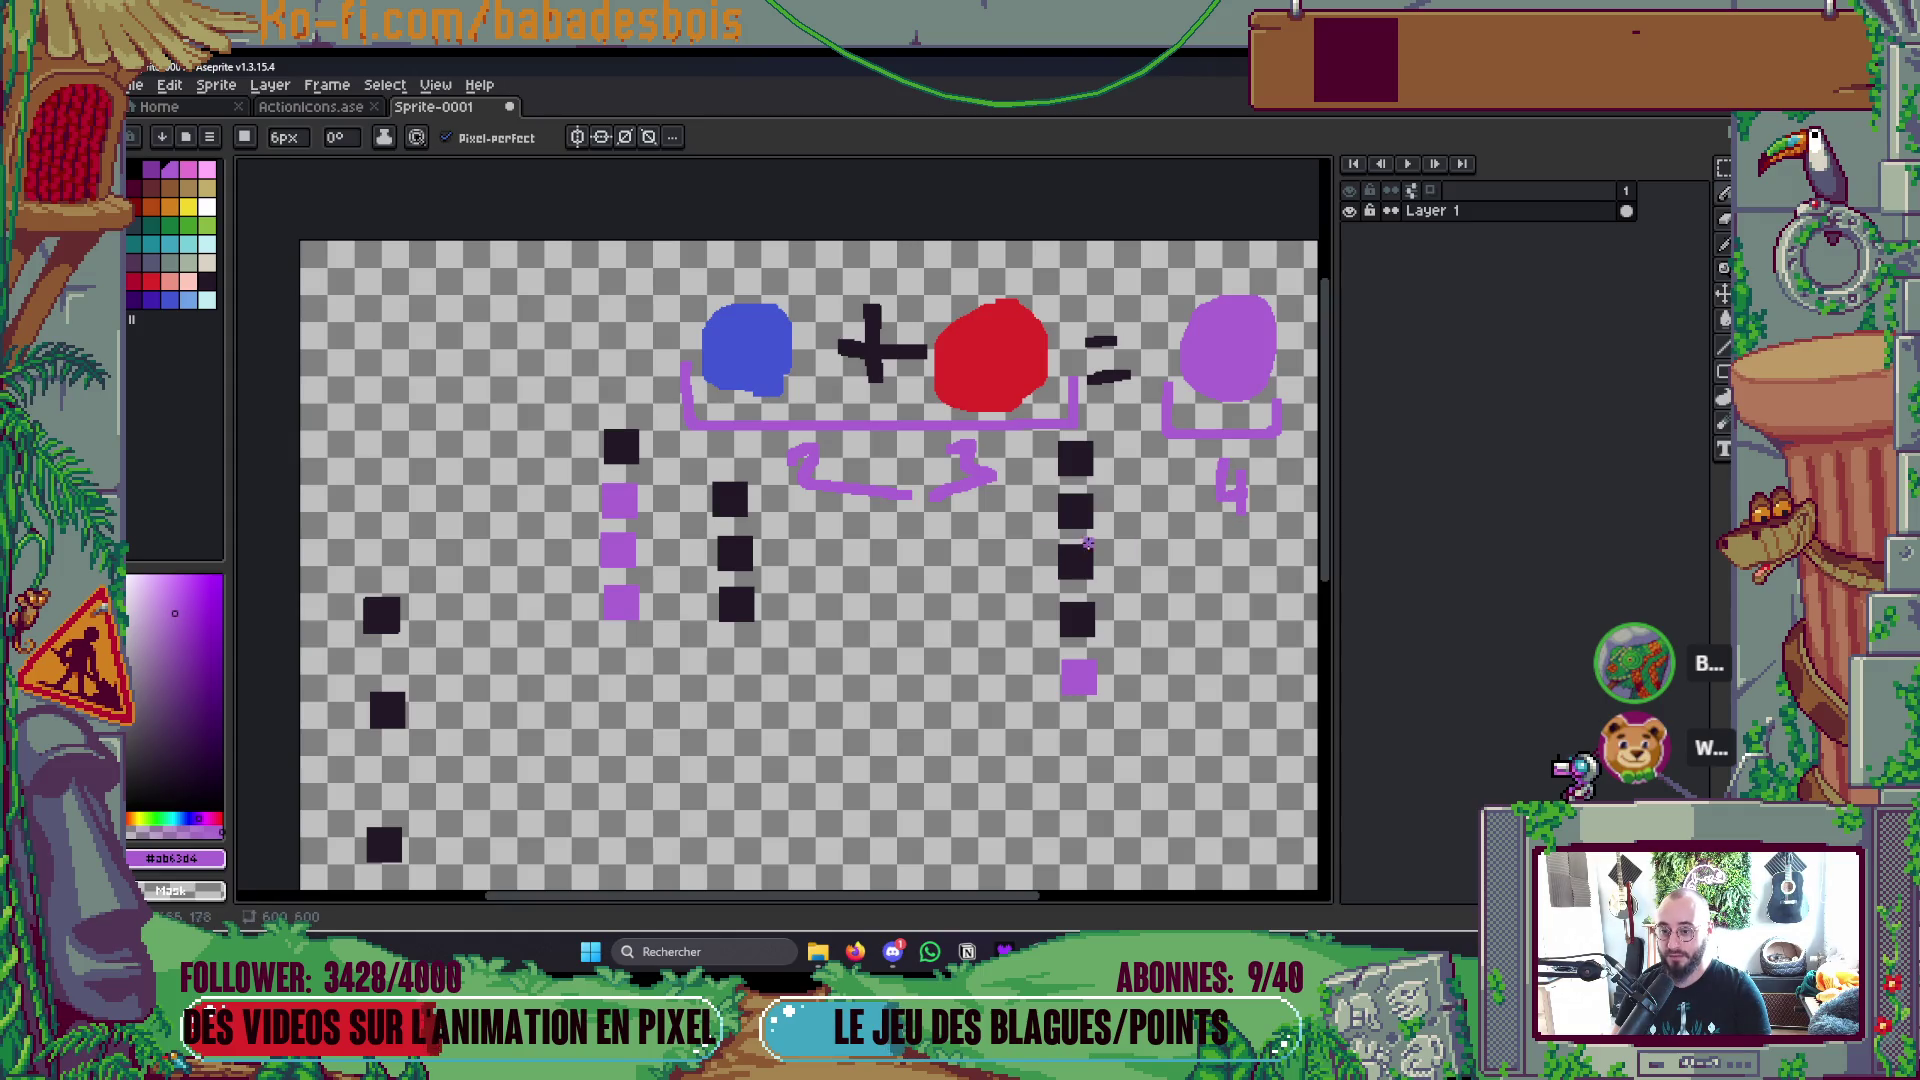
mouse_move(898, 494)
left_mouse_down()
mouse_move(848, 479)
mouse_move(880, 484)
left_mouse_up()
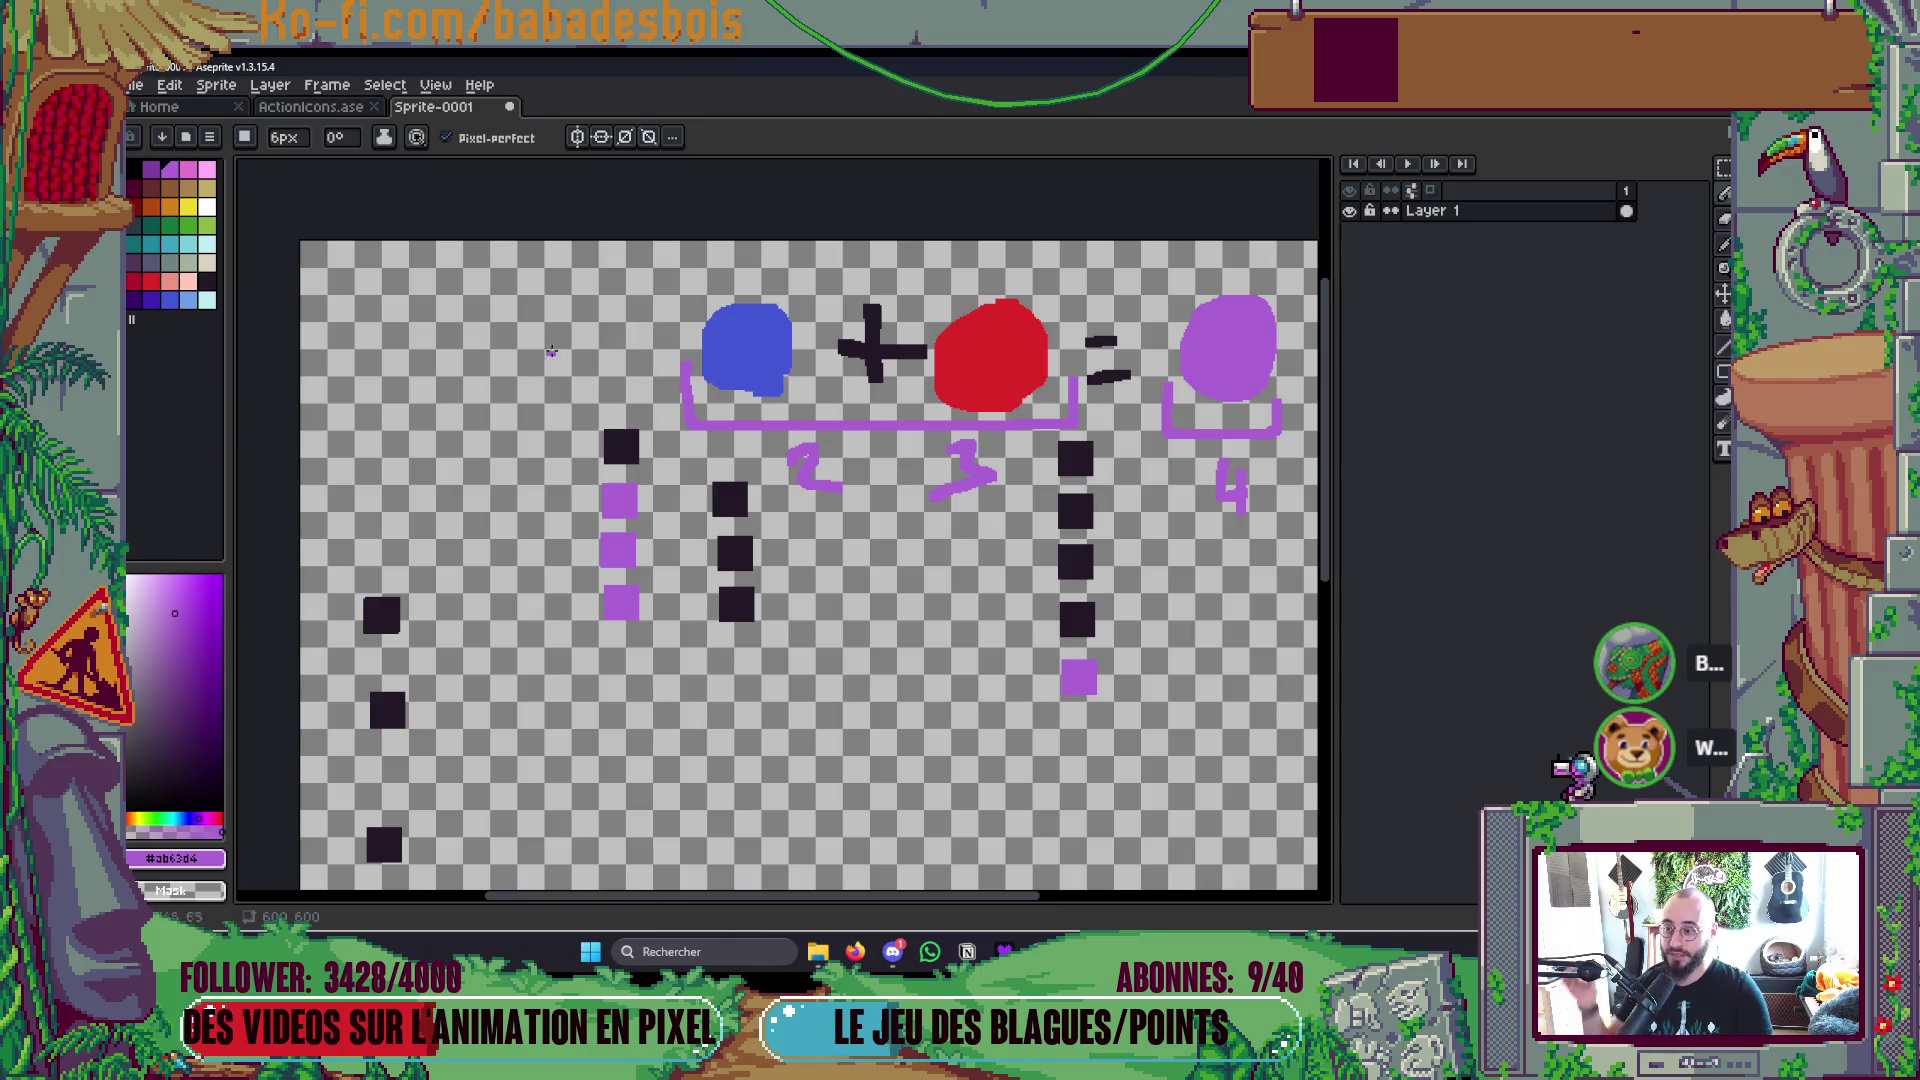
Step: Write a letter A at the top left, then undo it
mouse_move(455, 305)
left_mouse_down()
mouse_move(530, 385)
mouse_move(410, 395)
left_mouse_up()
left_click_drag(452, 308, 512, 348)
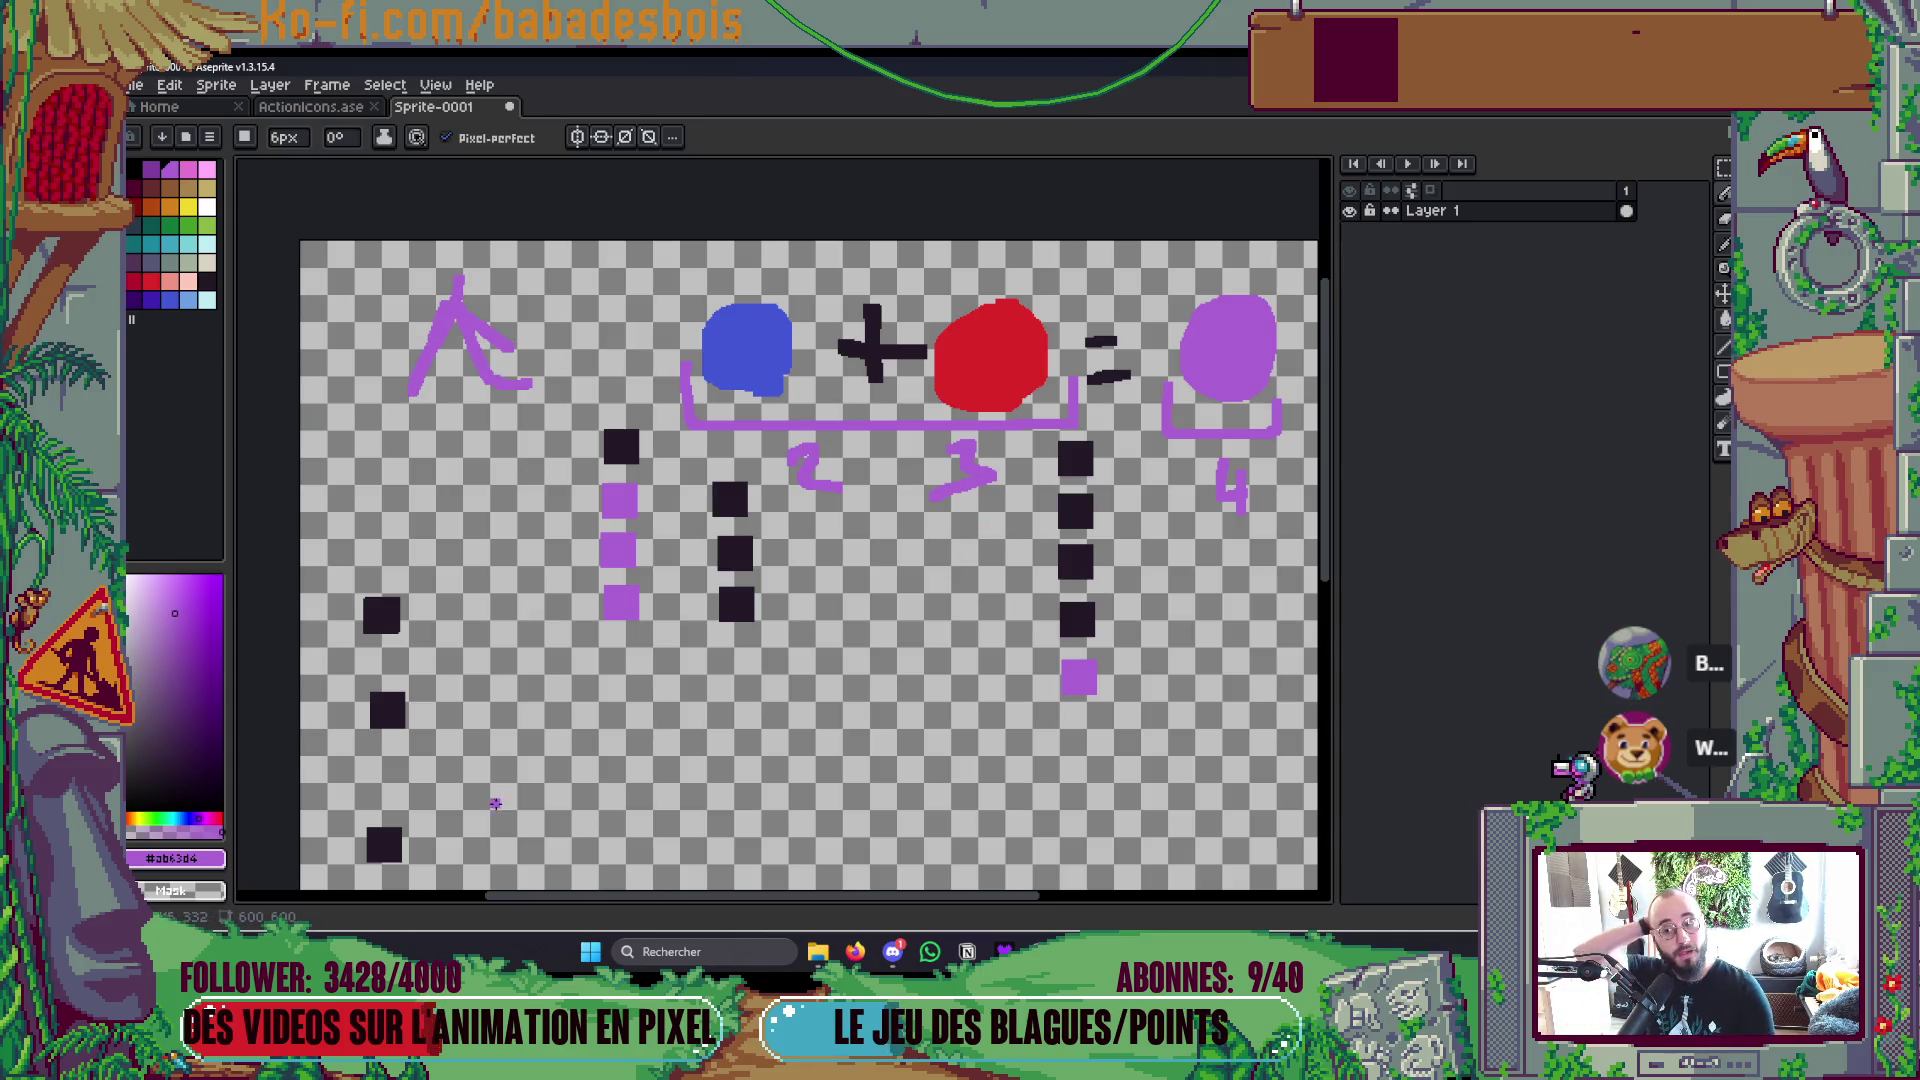
key("ctrl+z")
key("ctrl+z")
key("ctrl+z")
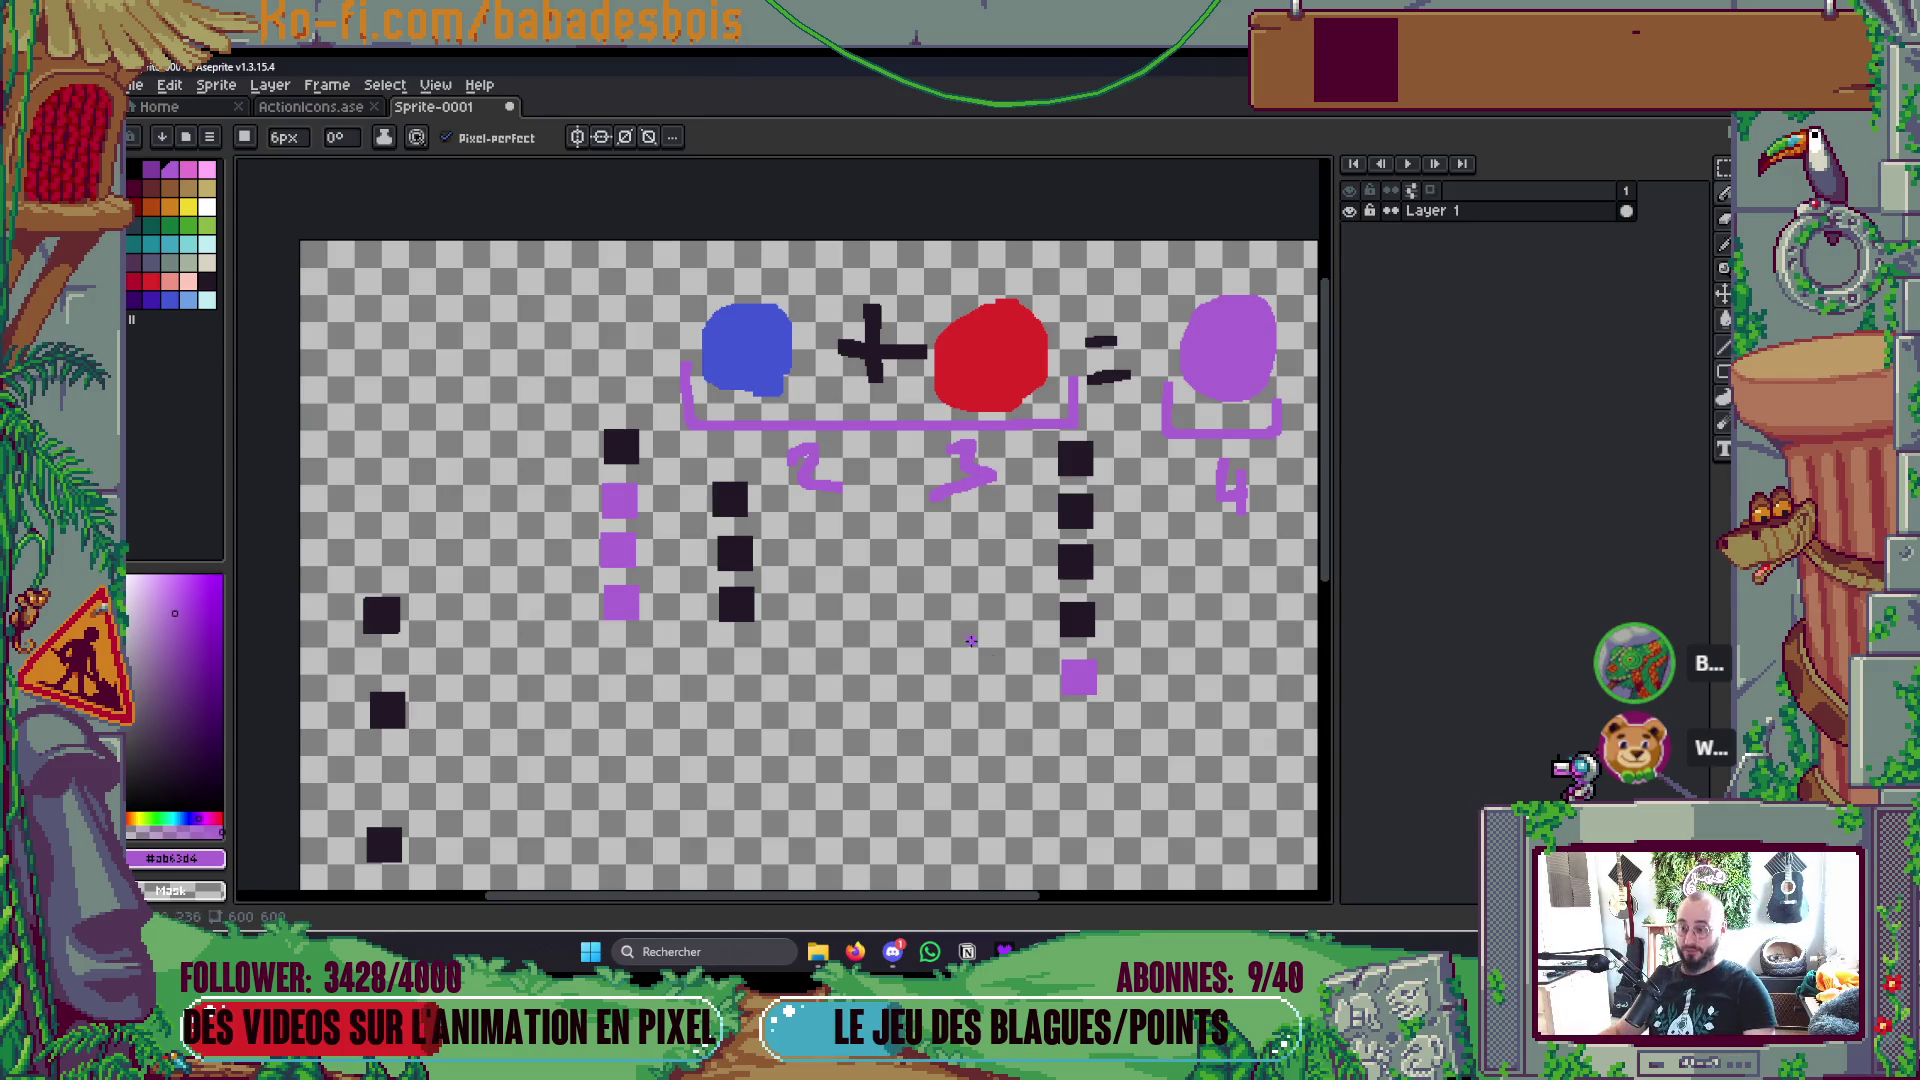
Step: Draw a purple arrow pointing up at labels 2 and 3, with a yellow blob at its base
left_click_drag(884, 530, 935, 700)
left_click_drag(865, 550, 960, 565)
key("ctrl+z")
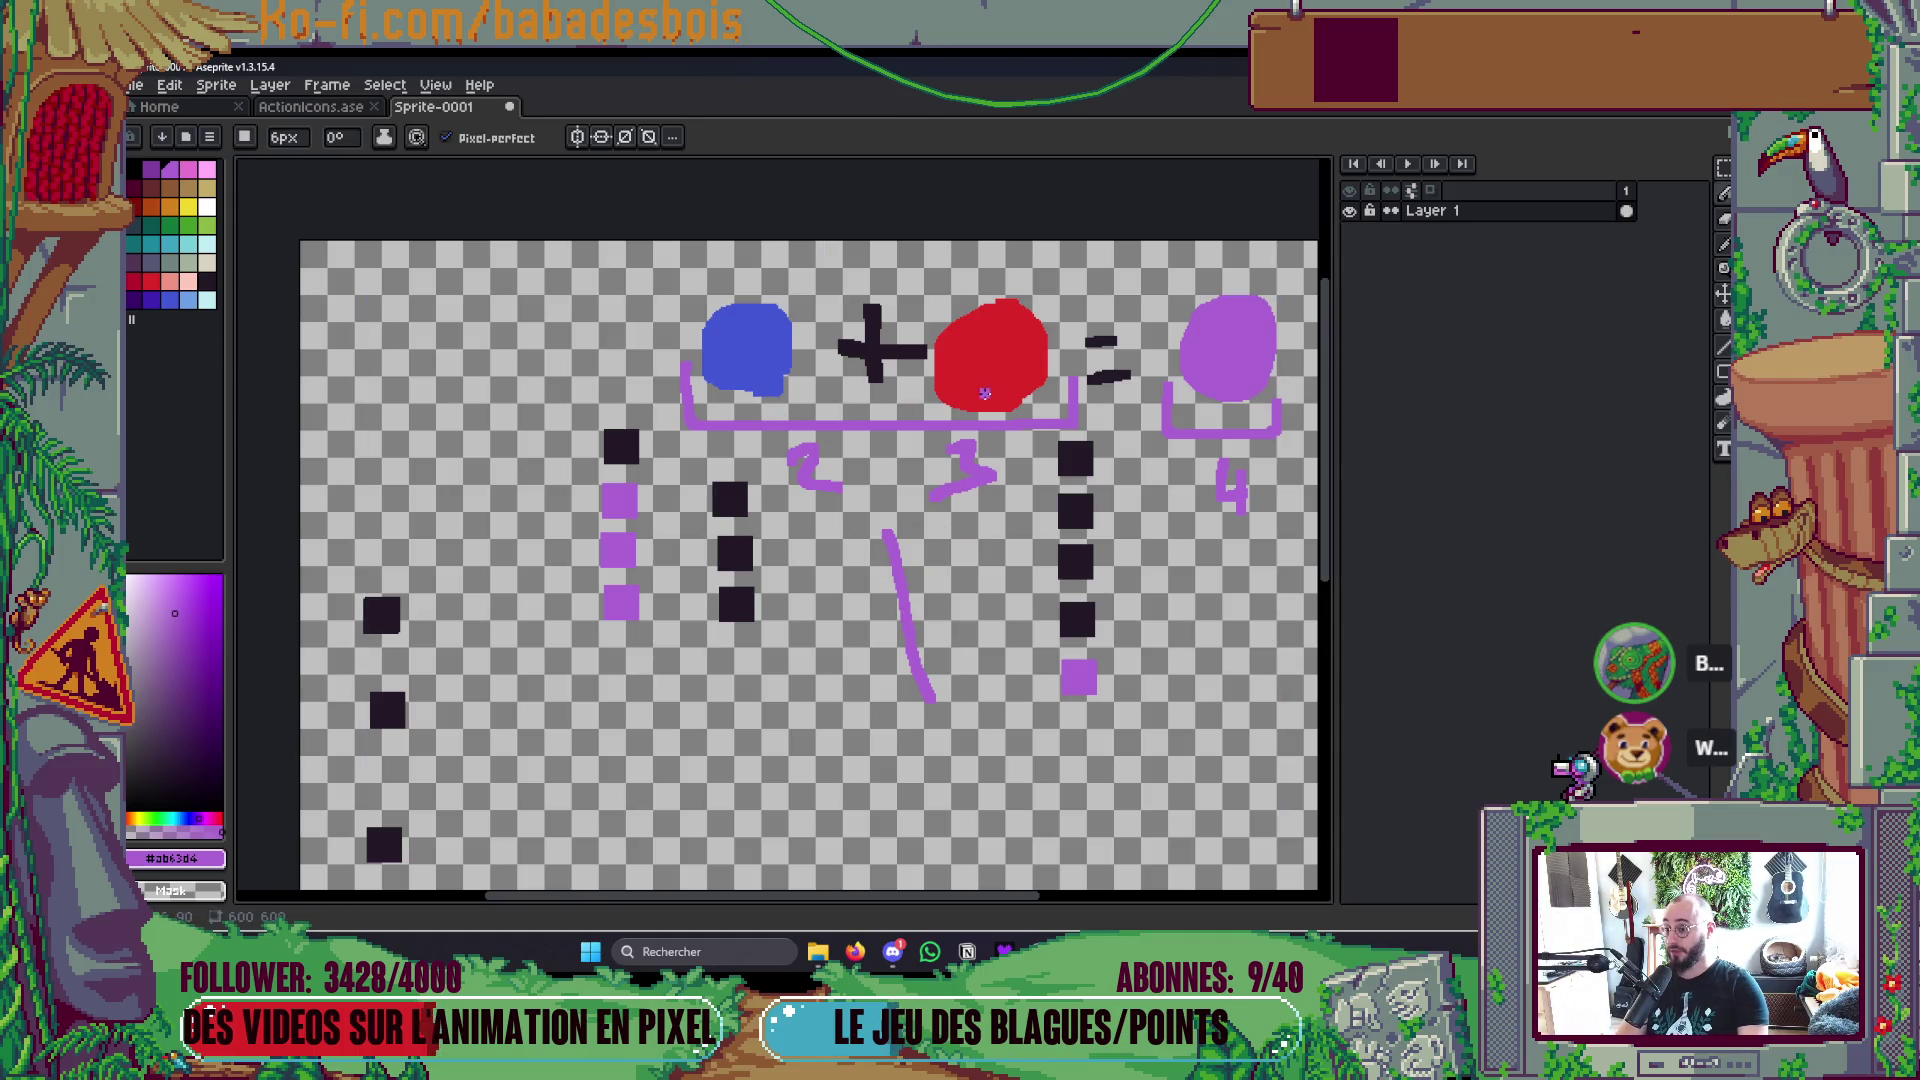
mouse_move(876, 550)
left_mouse_down()
mouse_move(882, 516)
mouse_move(925, 545)
left_mouse_up()
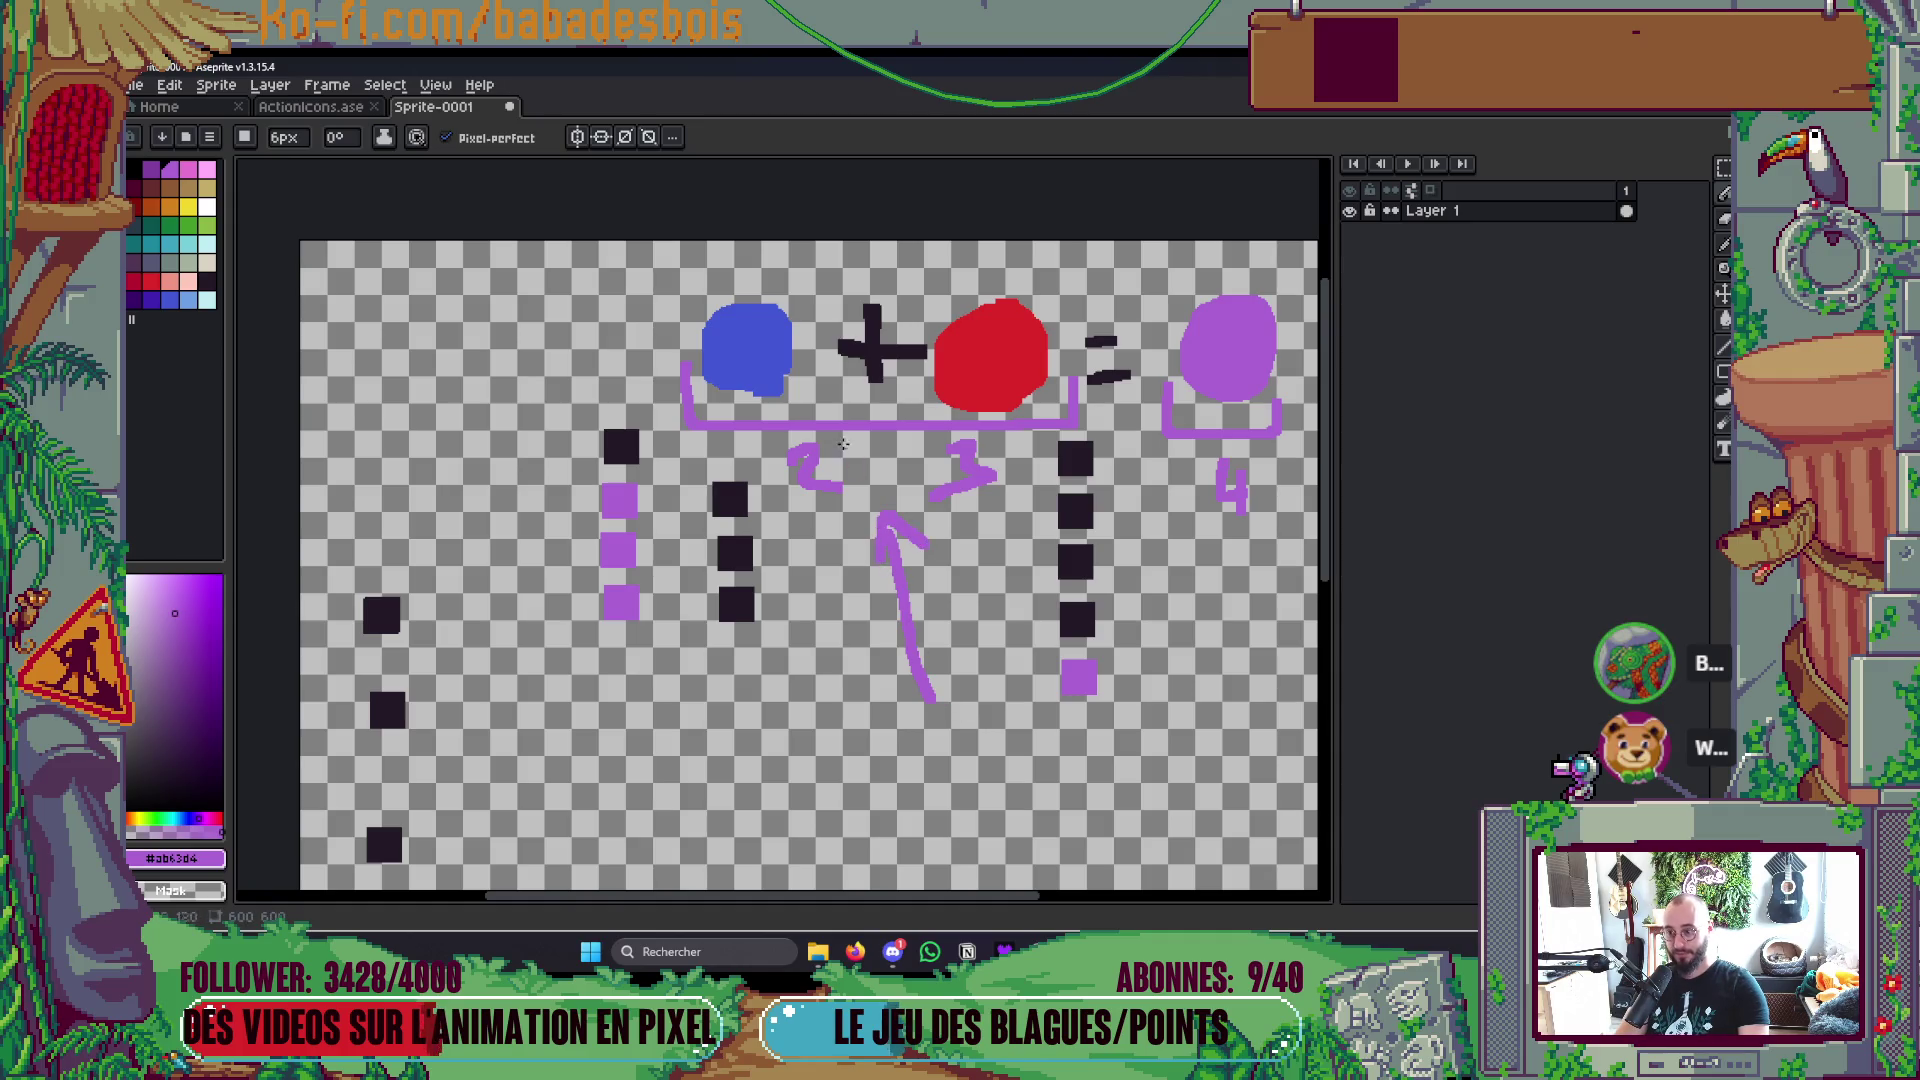
left_click(188, 207)
mouse_move(915, 745)
left_mouse_down()
mouse_move(945, 705)
mouse_move(913, 717)
mouse_move(934, 741)
left_mouse_up()
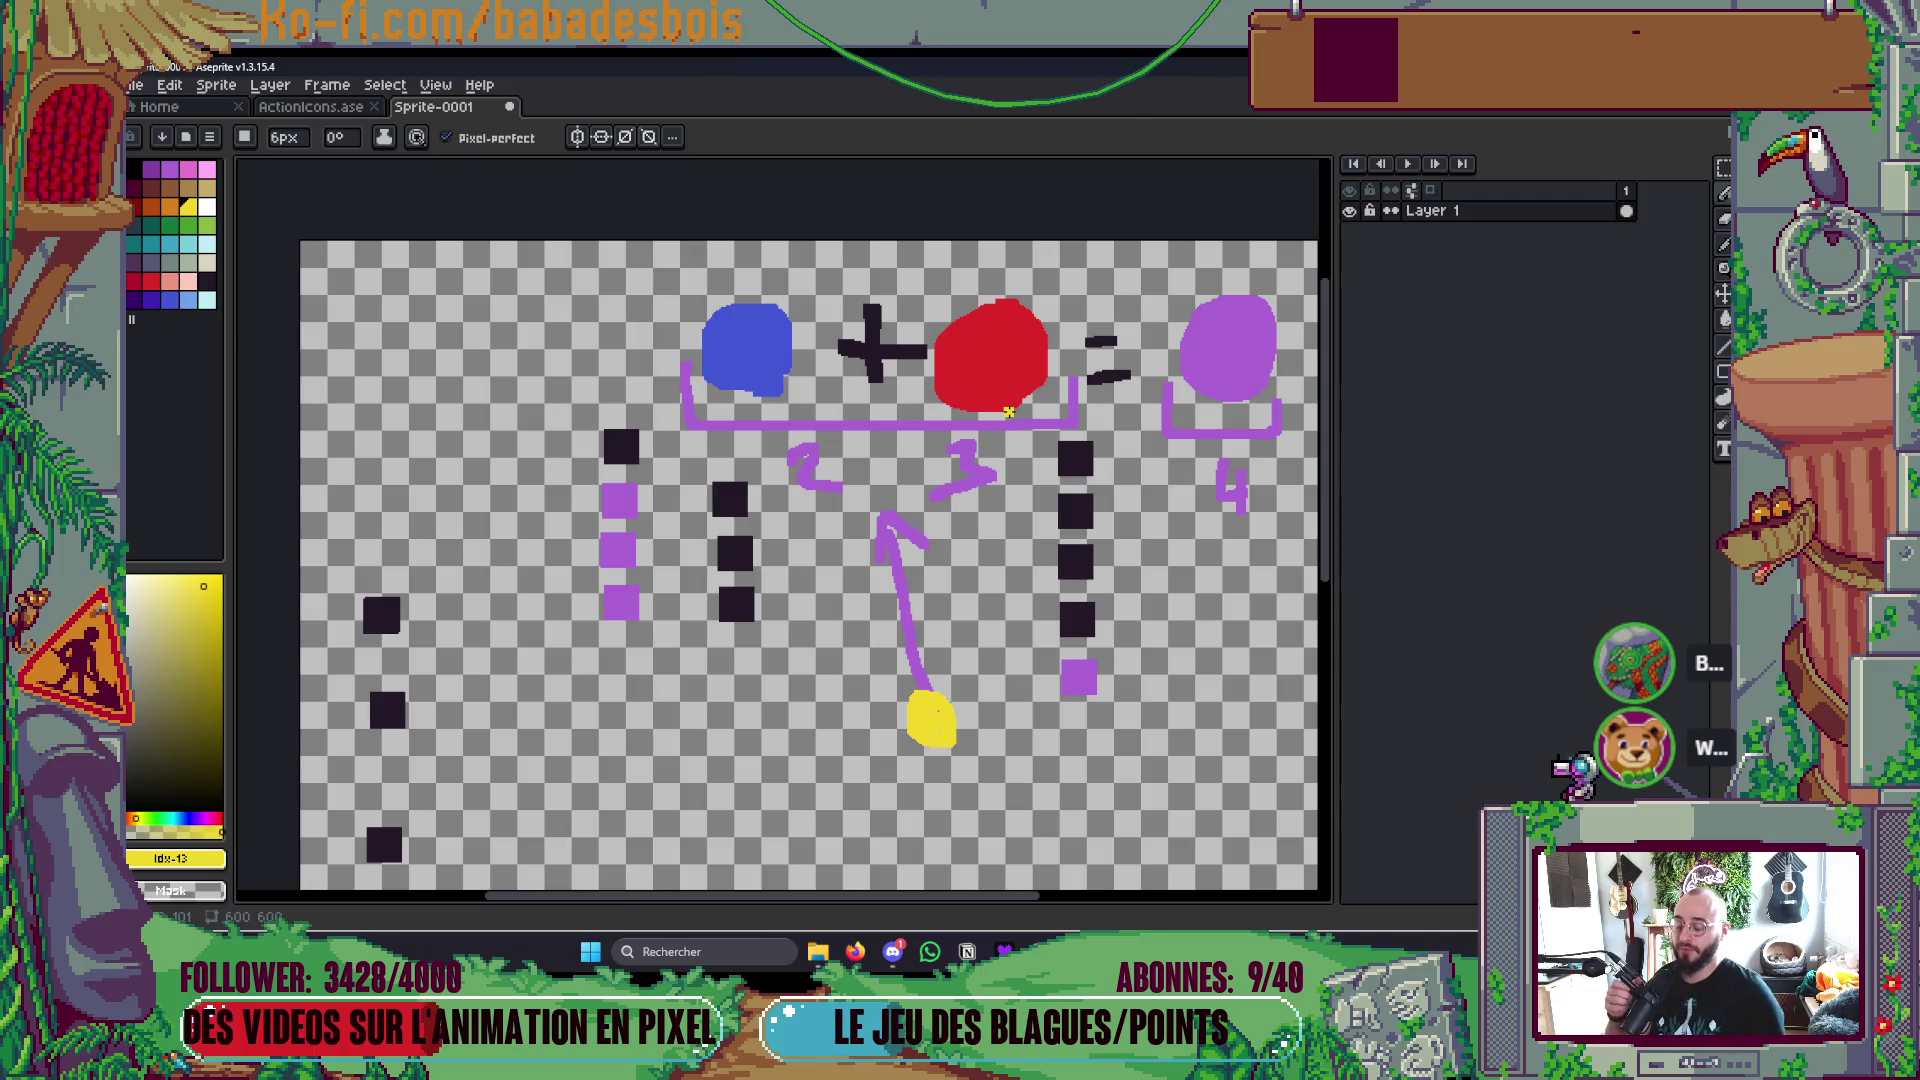
Step: Fill the first column's top square with purple sampled from the canvas
key("i")
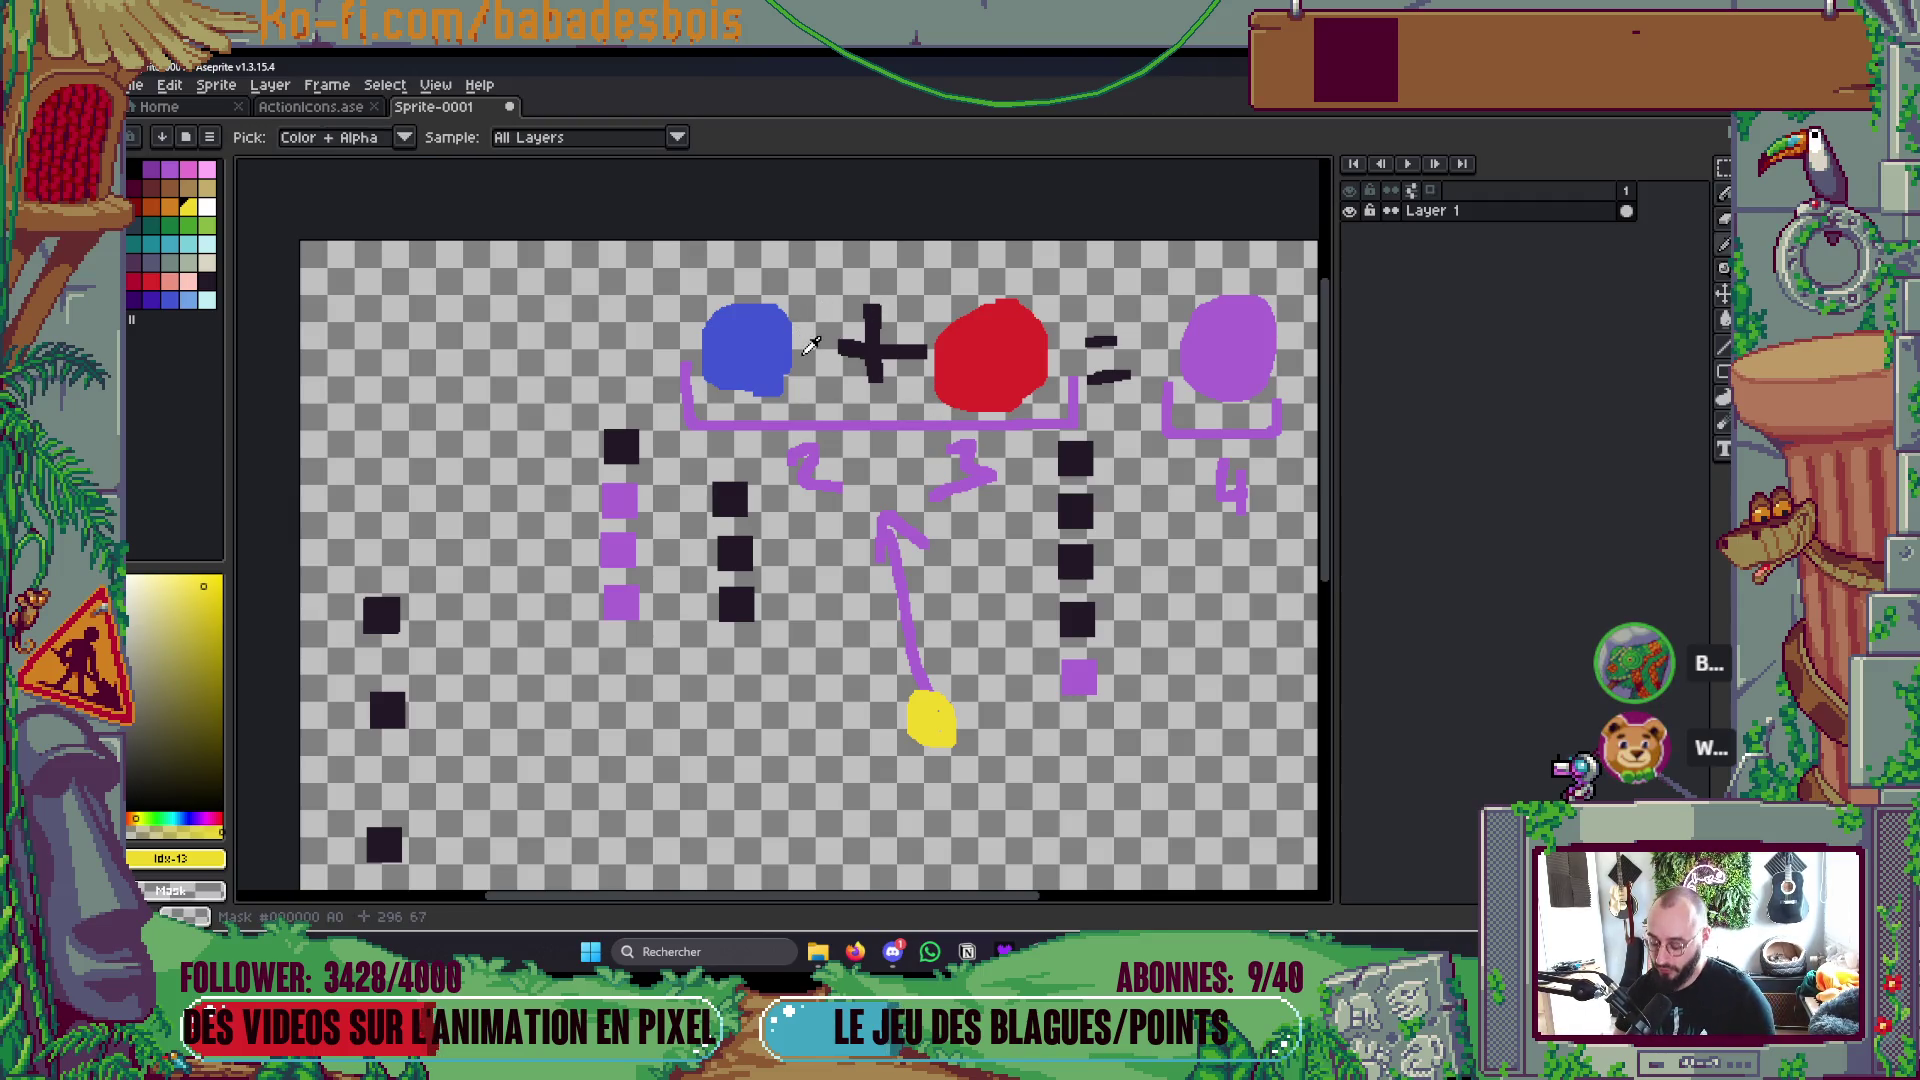
left_click(778, 334)
key("g")
left_click(634, 490, "alt")
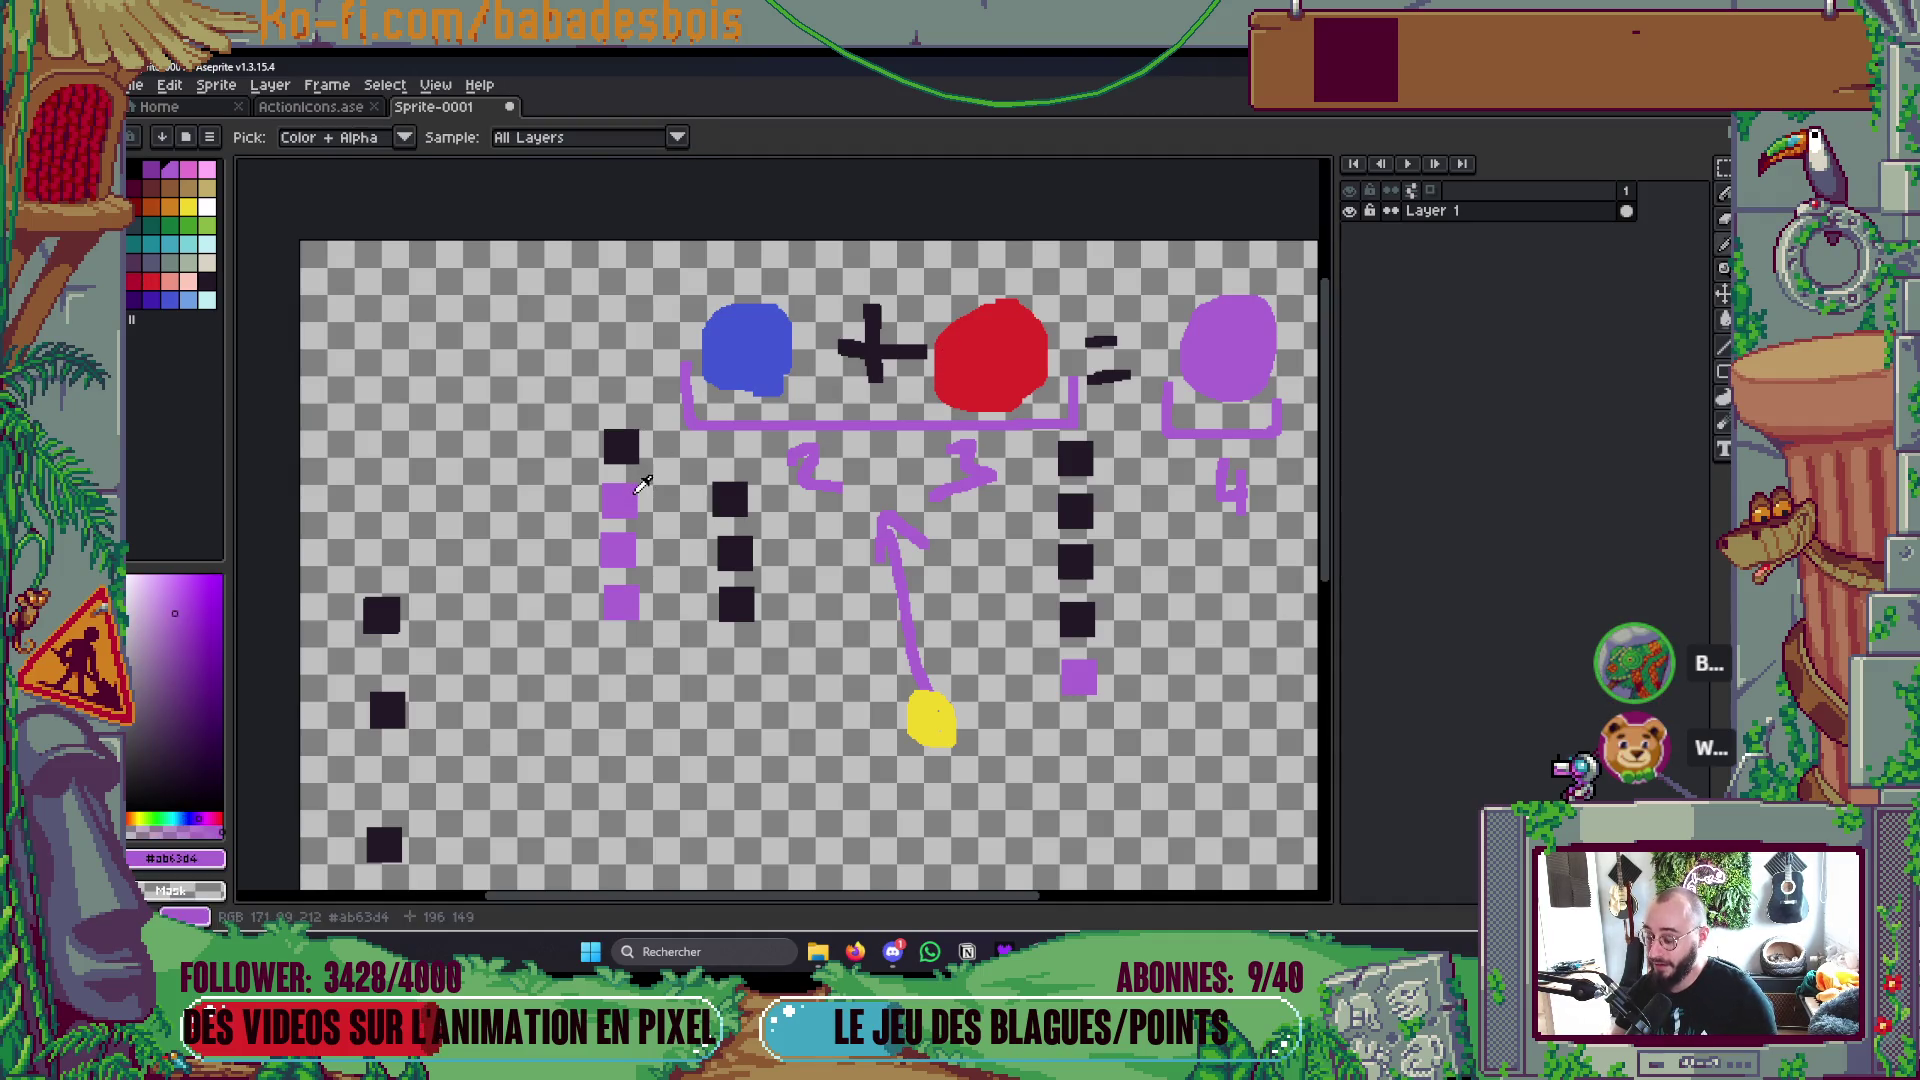
left_click(621, 446)
Step: Fill the second column's squares red, undoing an accidental whole-canvas fill
left_click(990, 355, "alt")
left_click(740, 602)
left_click(746, 579)
key("ctrl+z")
left_click(740, 550)
left_click(738, 488)
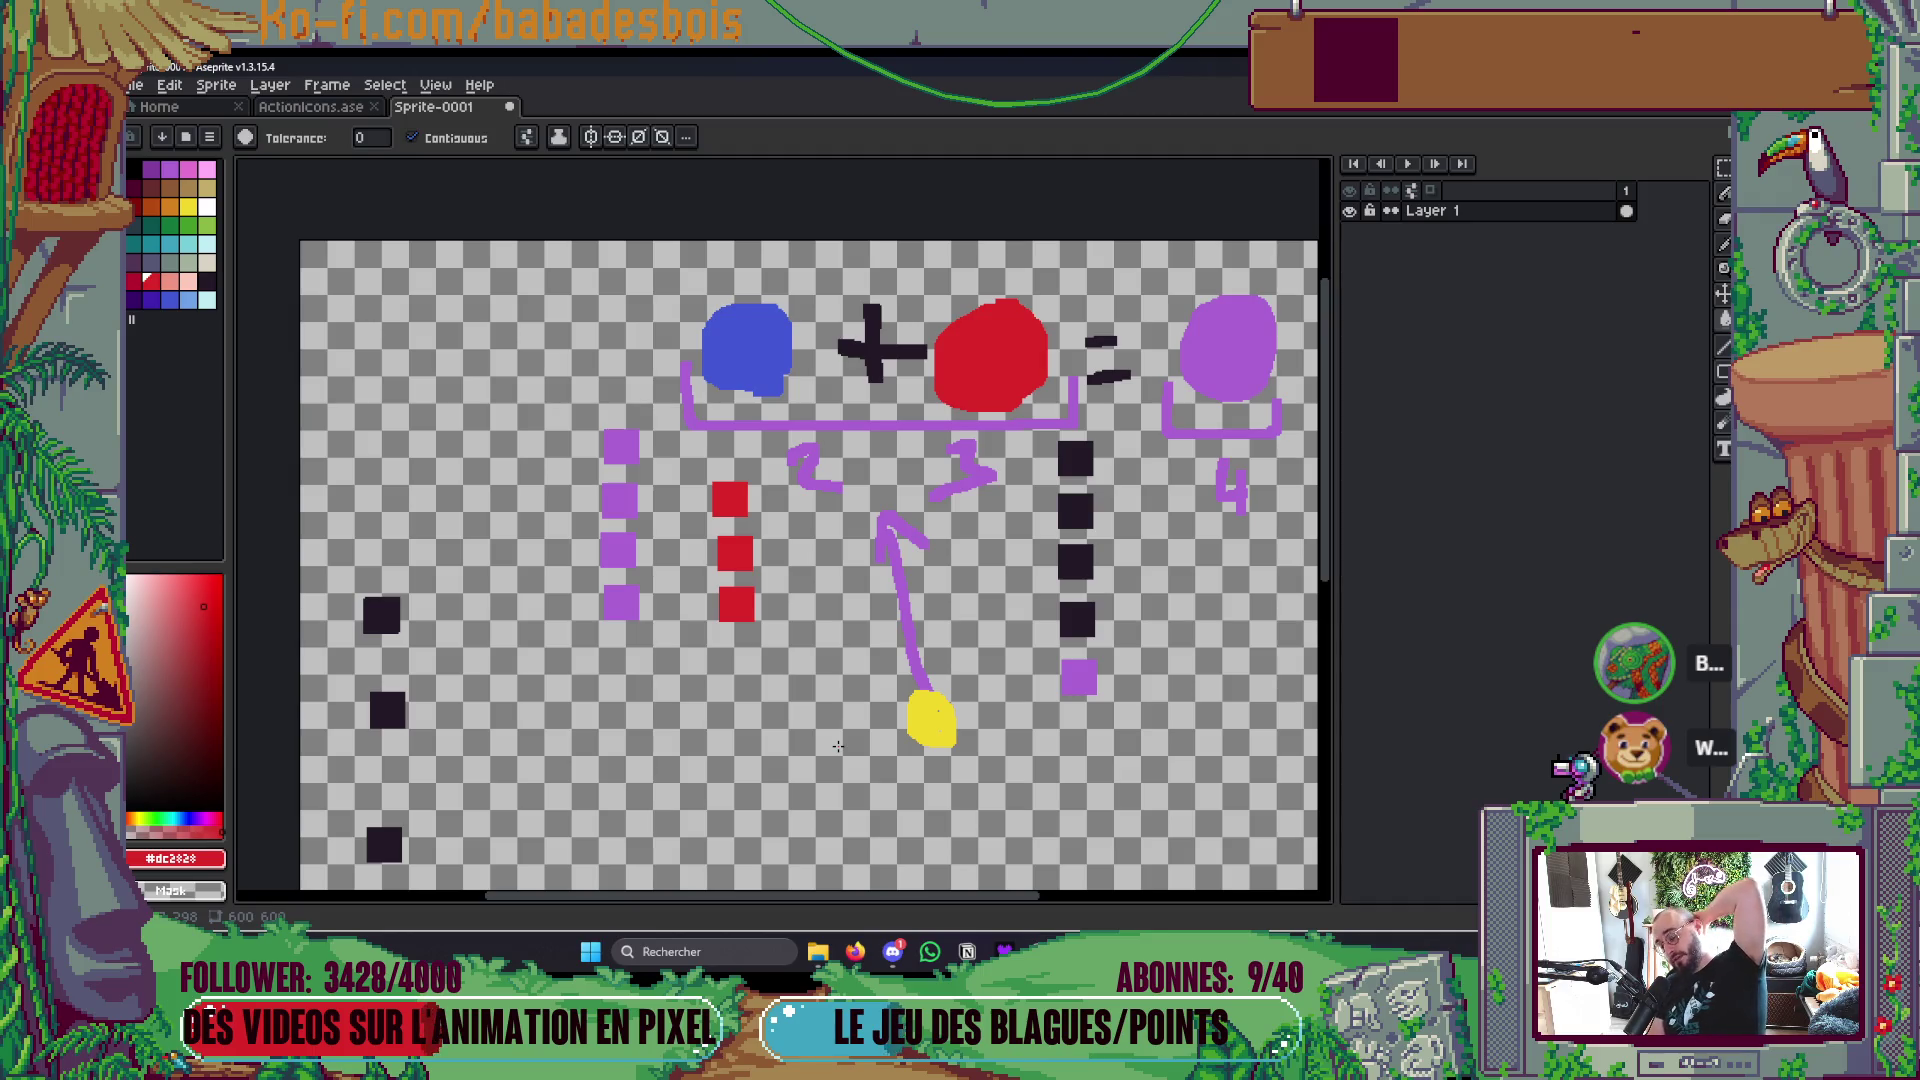
Step: Turn the middle and top second-column squares back to dark
key("i")
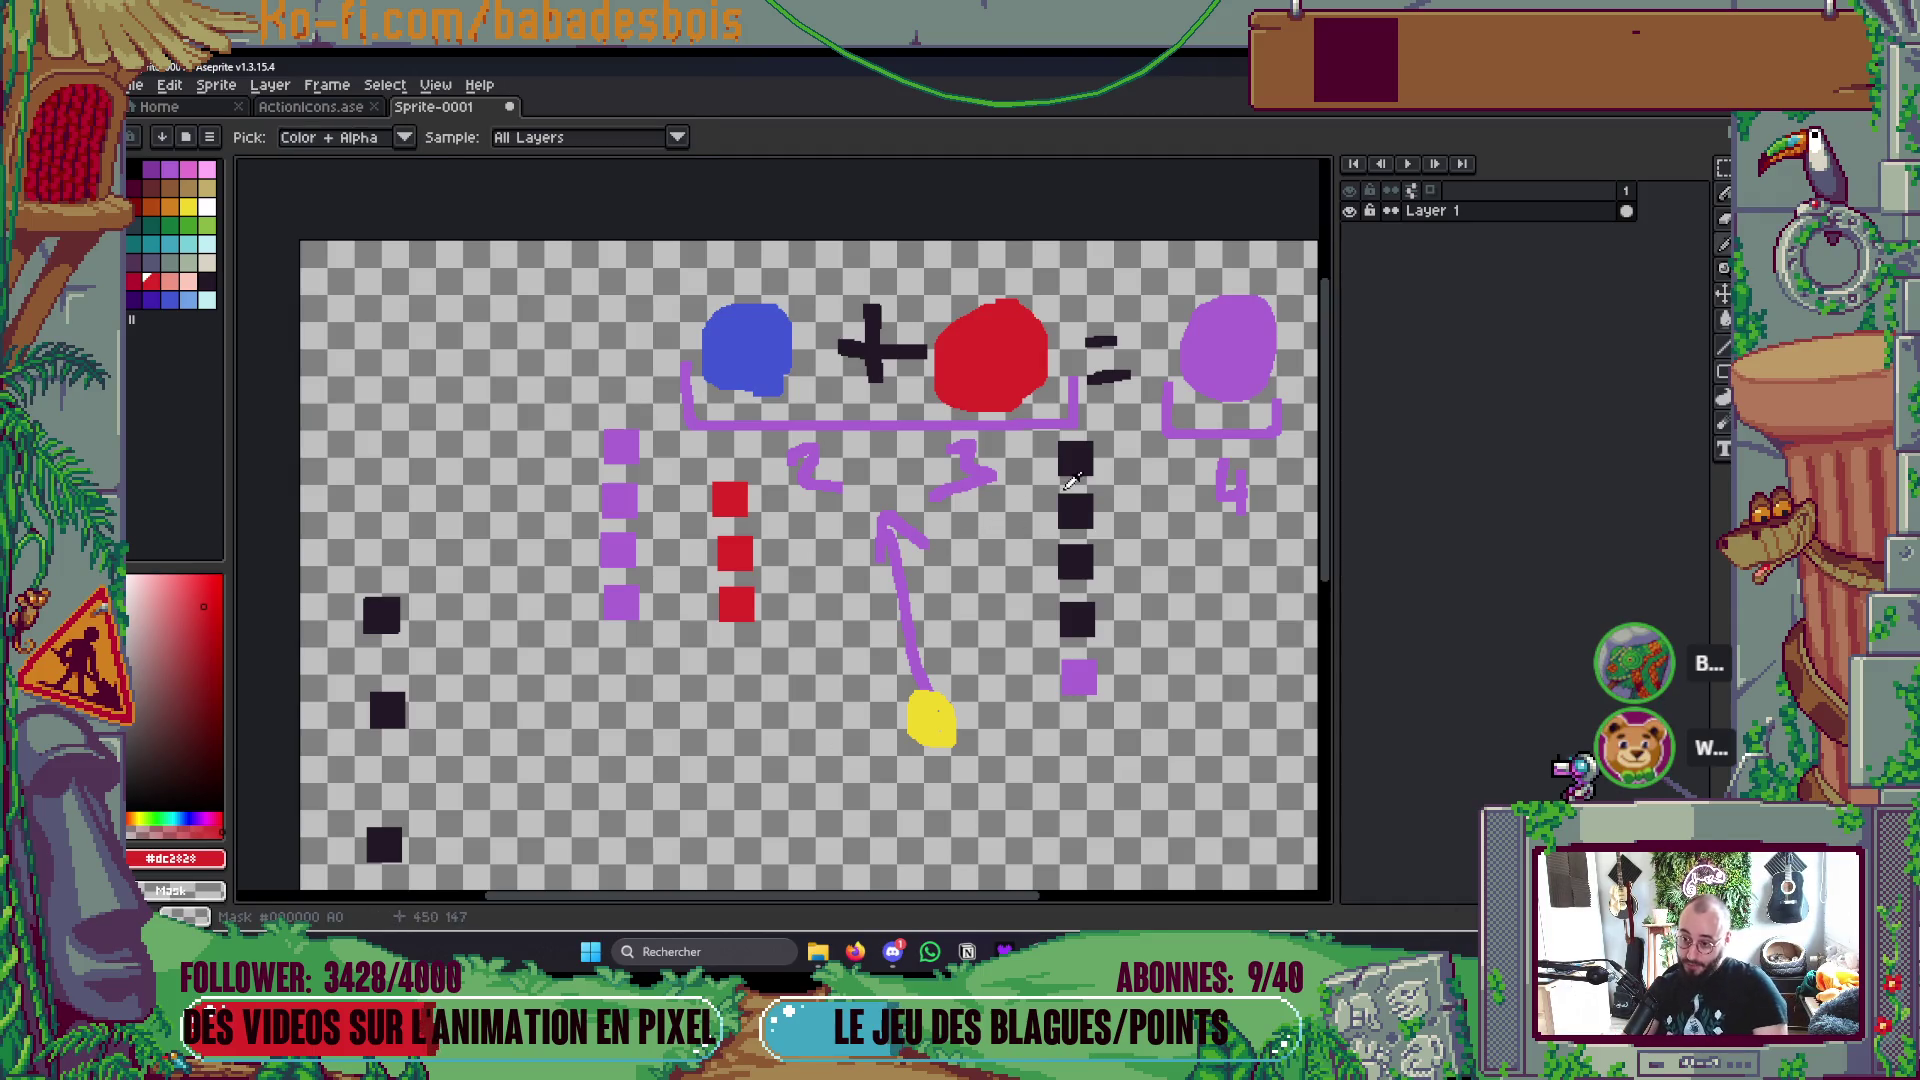
left_click(1094, 494)
key("g")
left_click(735, 553)
left_click(730, 499)
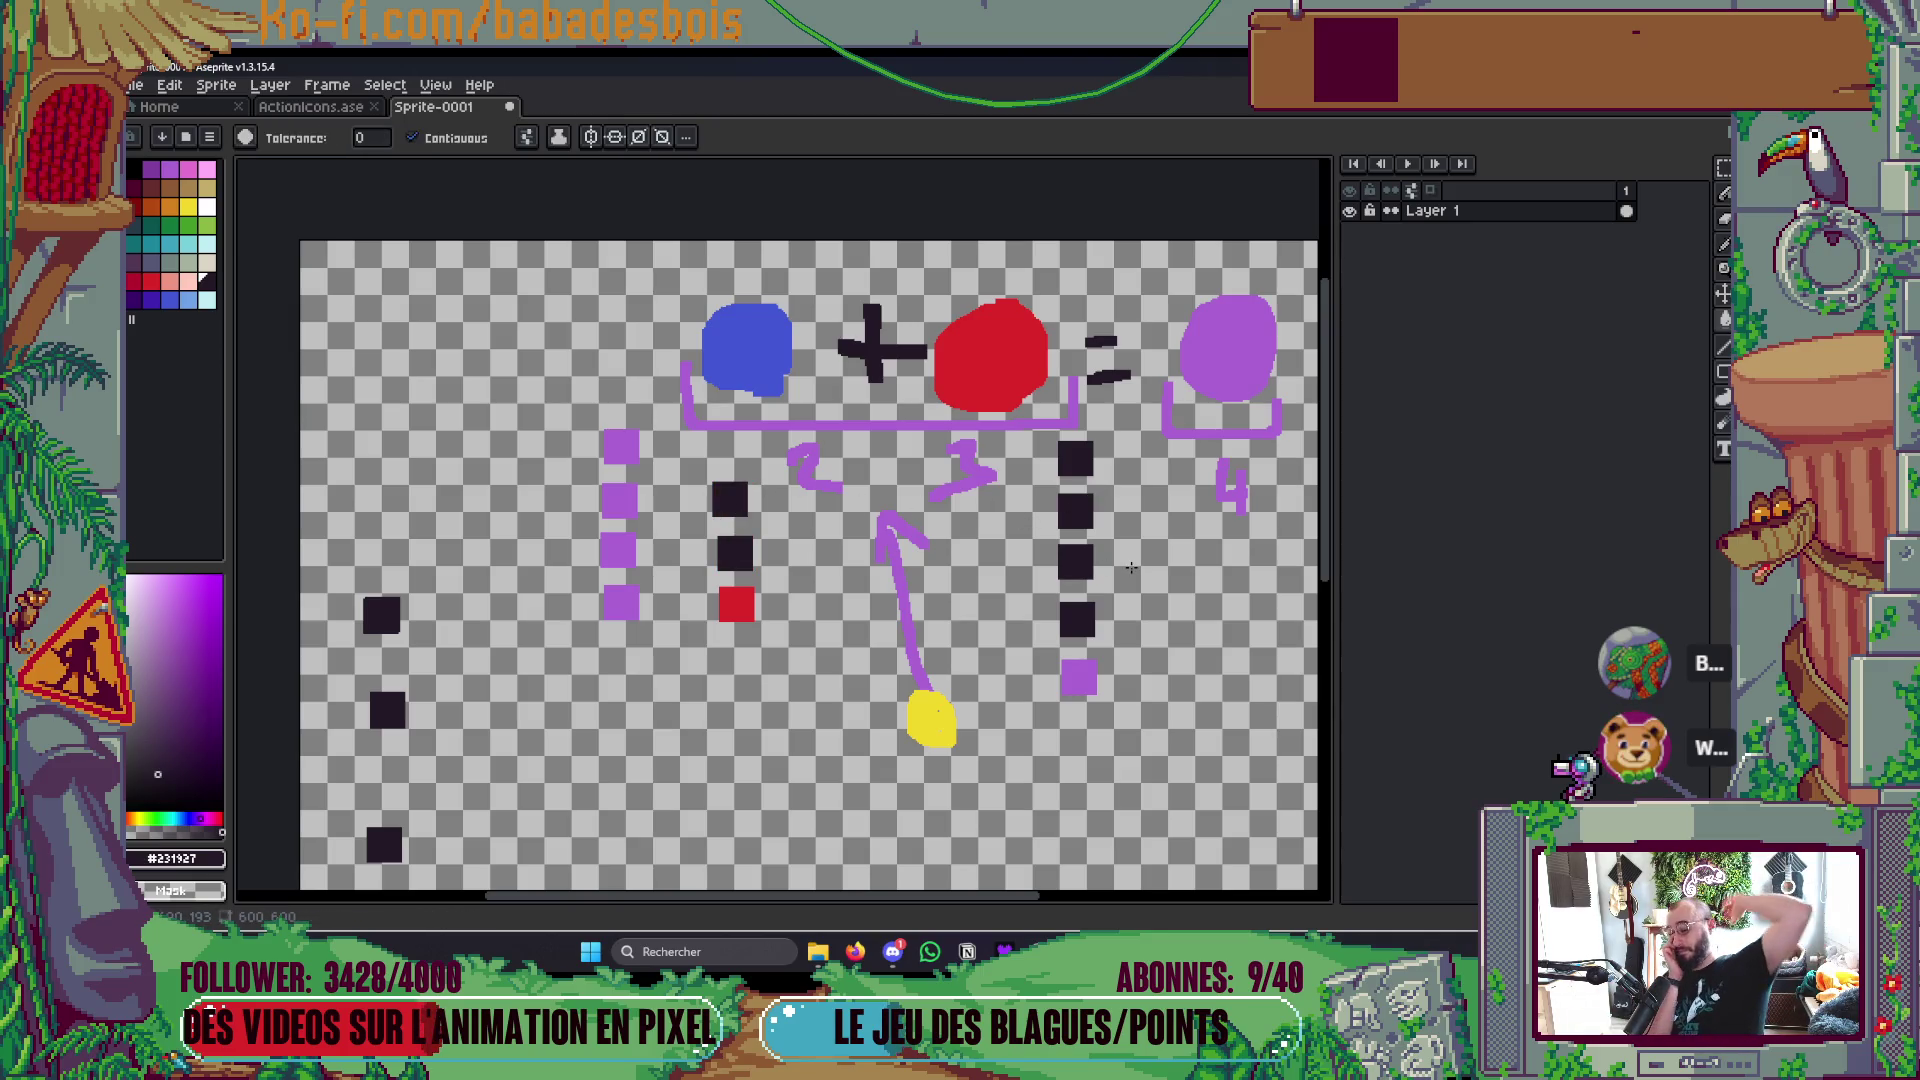